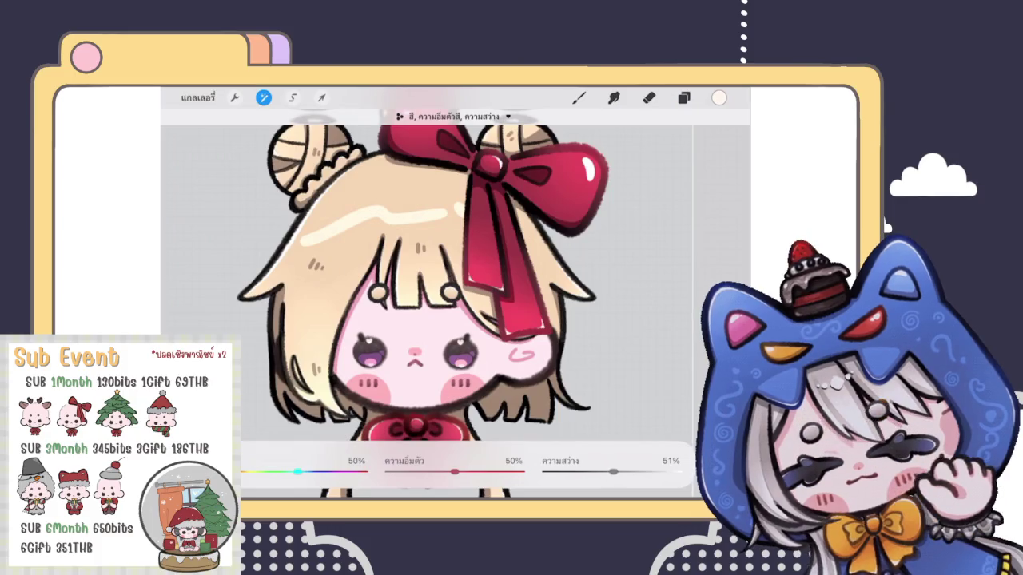
Finish the hue/saturation adjustment, then duplicate hair outline layer 42 and merge the copy back down
{"action": "left_click", "coordinate": [578, 97]}
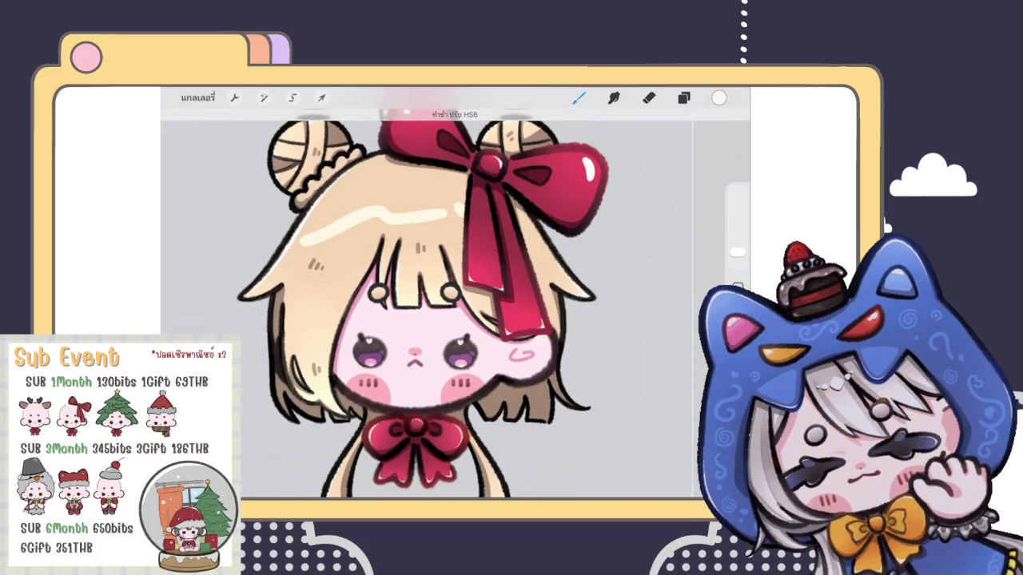
{"action": "scroll", "coordinate": [455, 293], "scroll_direction": "down", "scroll_amount": 5}
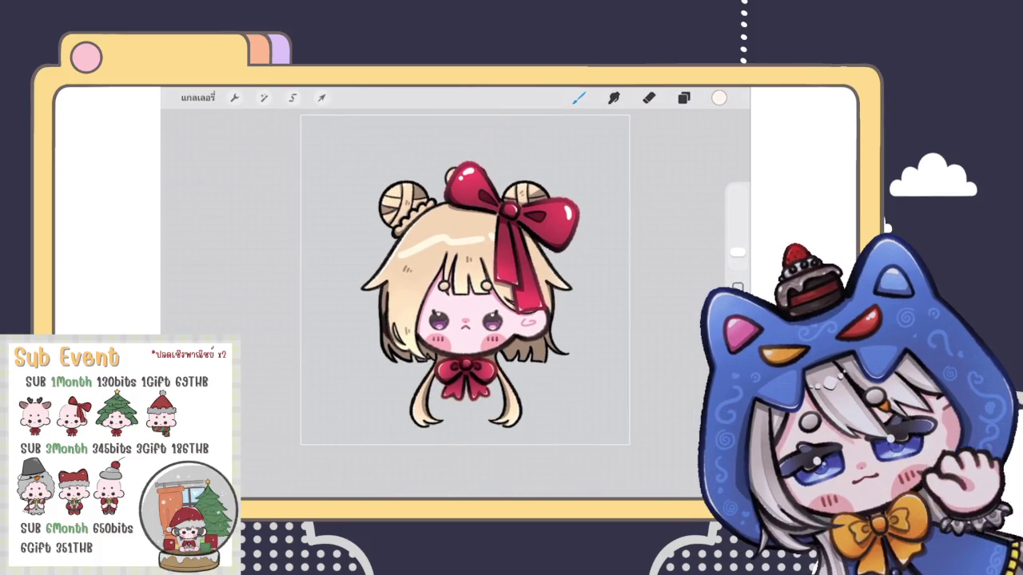
{"action": "left_click", "coordinate": [683, 98]}
{"action": "left_click", "coordinate": [631, 349]}
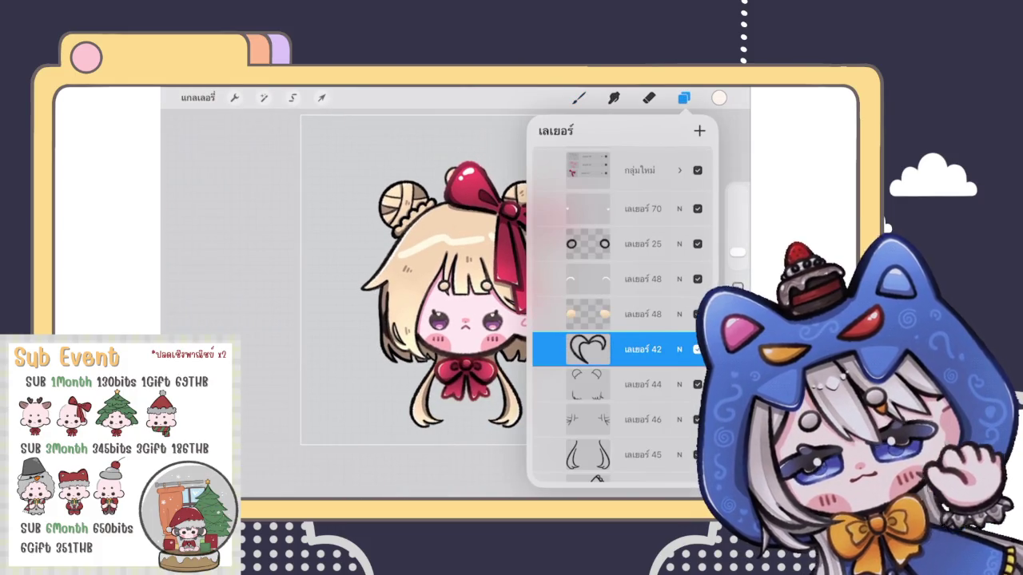
{"action": "mouse_move", "coordinate": [655, 349]}
{"action": "left_mouse_down"}
{"action": "mouse_move", "coordinate": [559, 350]}
{"action": "mouse_move", "coordinate": [655, 349]}
{"action": "left_mouse_up"}
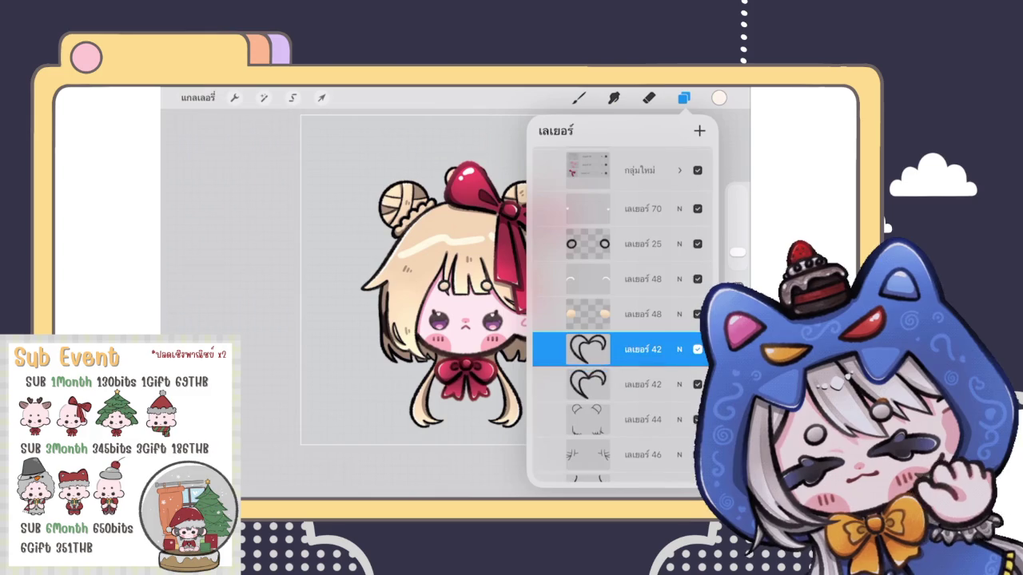
{"action": "left_click", "coordinate": [678, 349]}
{"action": "left_click", "coordinate": [679, 243]}
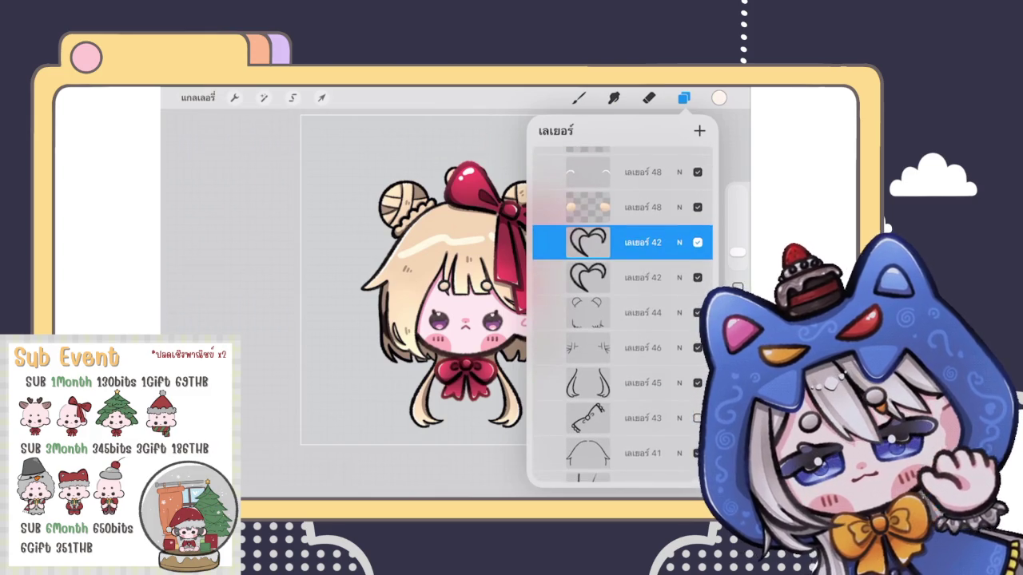
{"action": "left_click", "coordinate": [639, 242]}
{"action": "left_click", "coordinate": [455, 327]}
Select layer 44, choose an outline brush and set the paint colour to dark brown
{"action": "left_click", "coordinate": [639, 277]}
{"action": "left_click", "coordinate": [639, 278]}
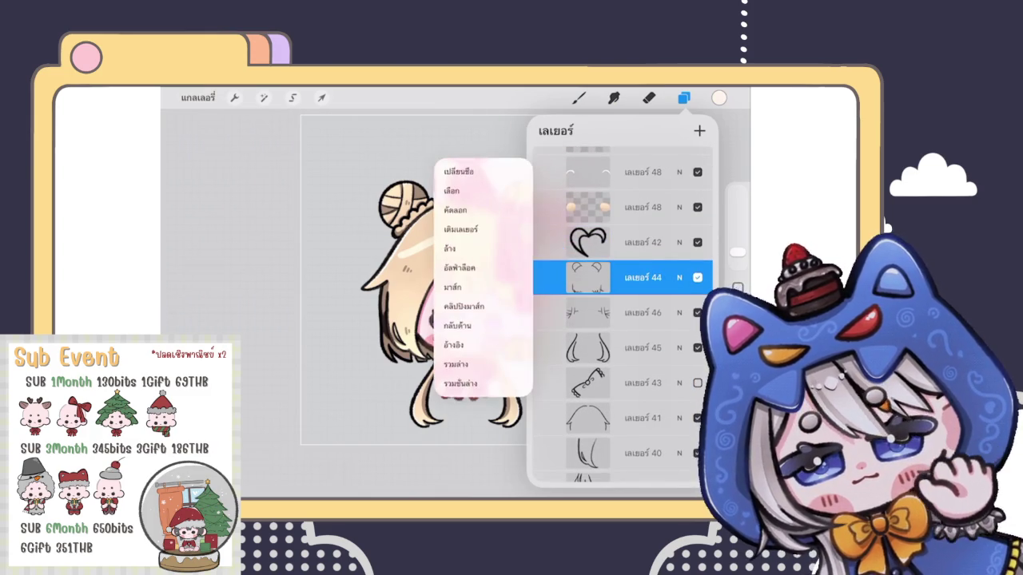
{"action": "left_click", "coordinate": [640, 277]}
{"action": "scroll", "coordinate": [415, 304], "scroll_direction": "up", "scroll_amount": 5}
{"action": "left_click", "coordinate": [579, 97]}
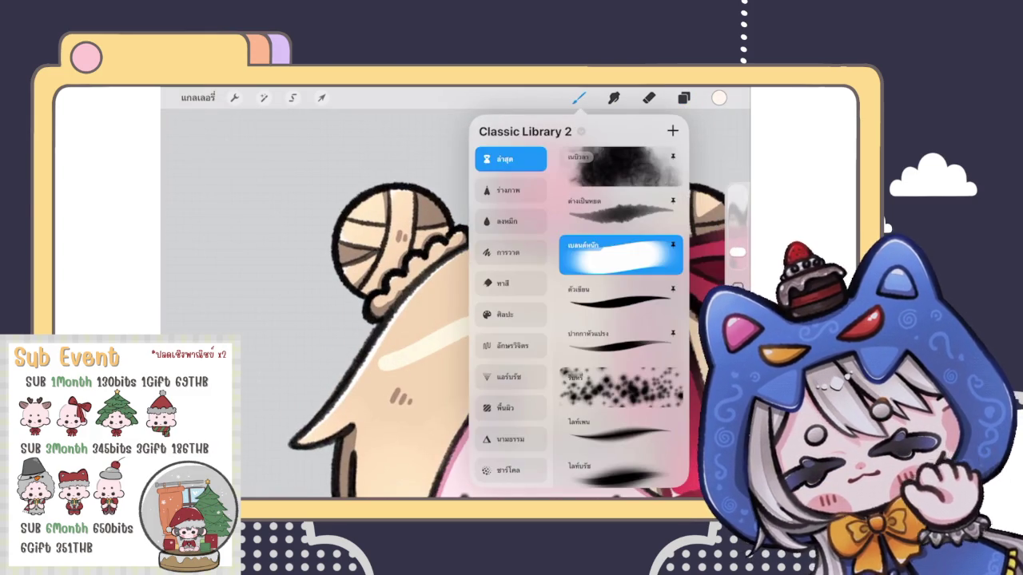
{"action": "left_click", "coordinate": [719, 98]}
{"action": "left_click", "coordinate": [595, 239]}
{"action": "left_click_drag", "start_coordinate": [595, 240], "coordinate": [600, 260]}
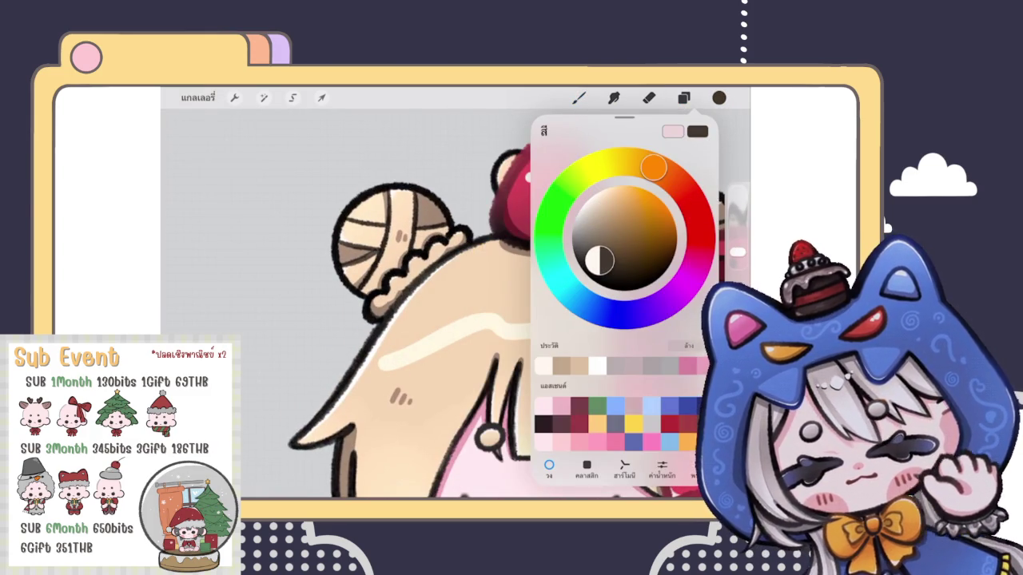
{"action": "left_click", "coordinate": [336, 178]}
Redraw the scalloped frill outline beside the left hair bun in dark brown
{"action": "scroll", "coordinate": [519, 317], "scroll_direction": "up", "scroll_amount": 2}
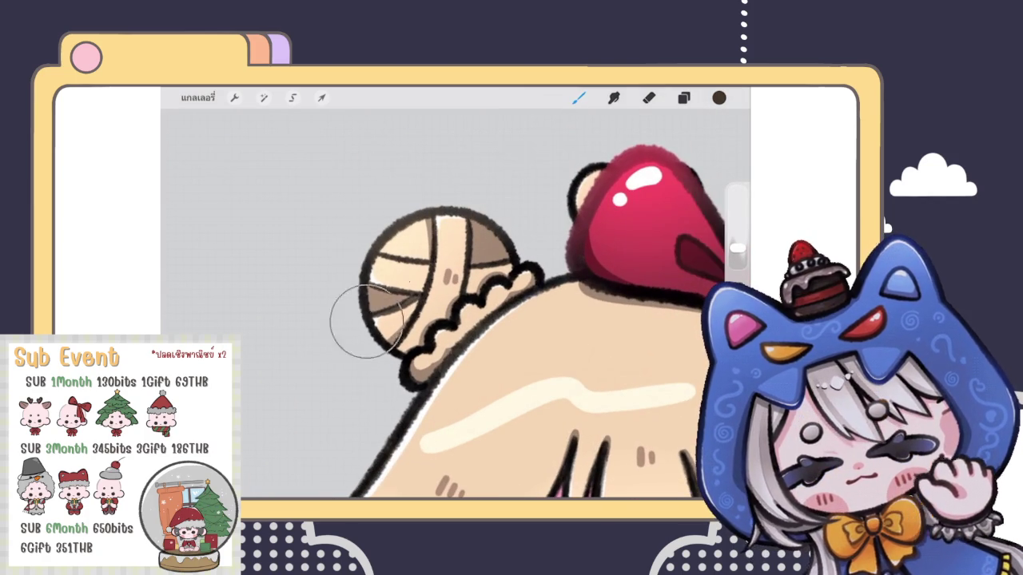
{"action": "left_click", "coordinate": [719, 98]}
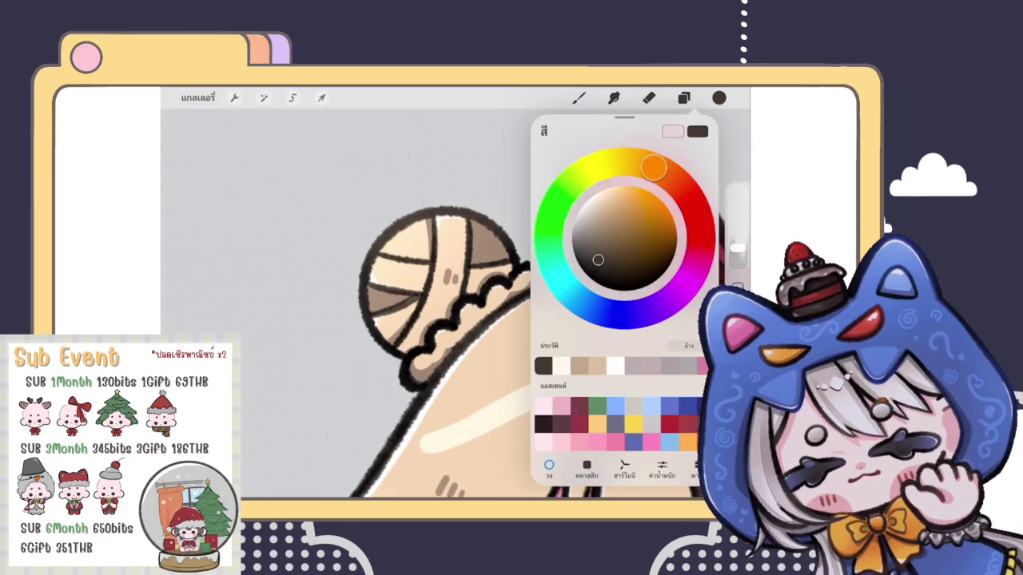
{"action": "left_click", "coordinate": [361, 232]}
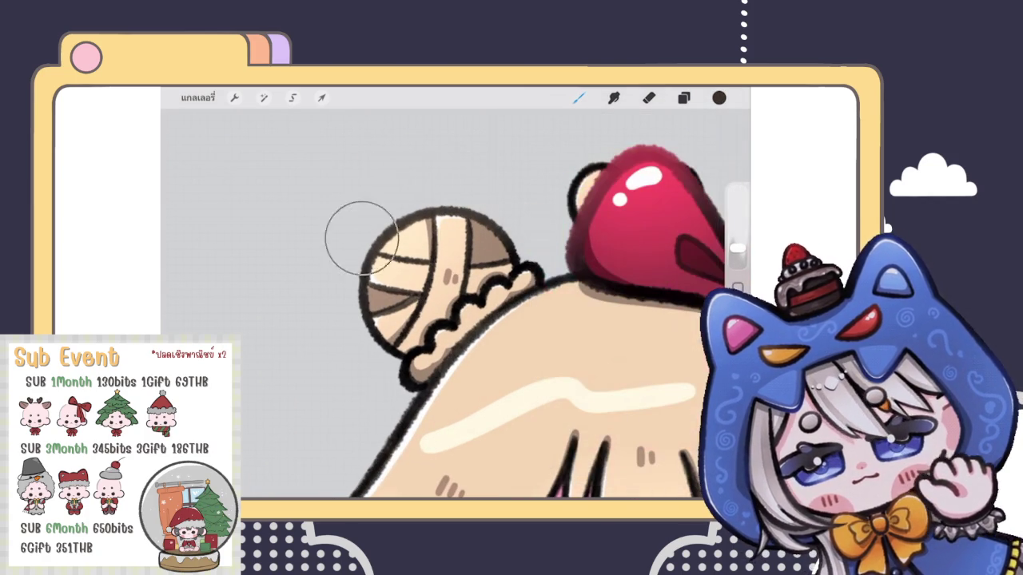
{"action": "left_click_drag", "start_coordinate": [403, 352], "coordinate": [511, 287]}
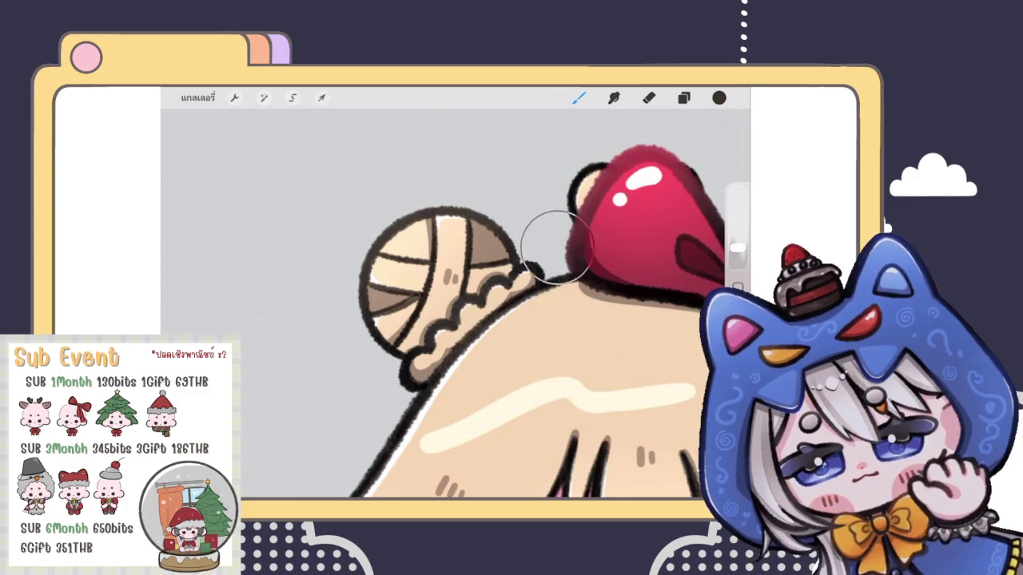
{"action": "scroll", "coordinate": [532, 254], "scroll_direction": "down", "scroll_amount": 3}
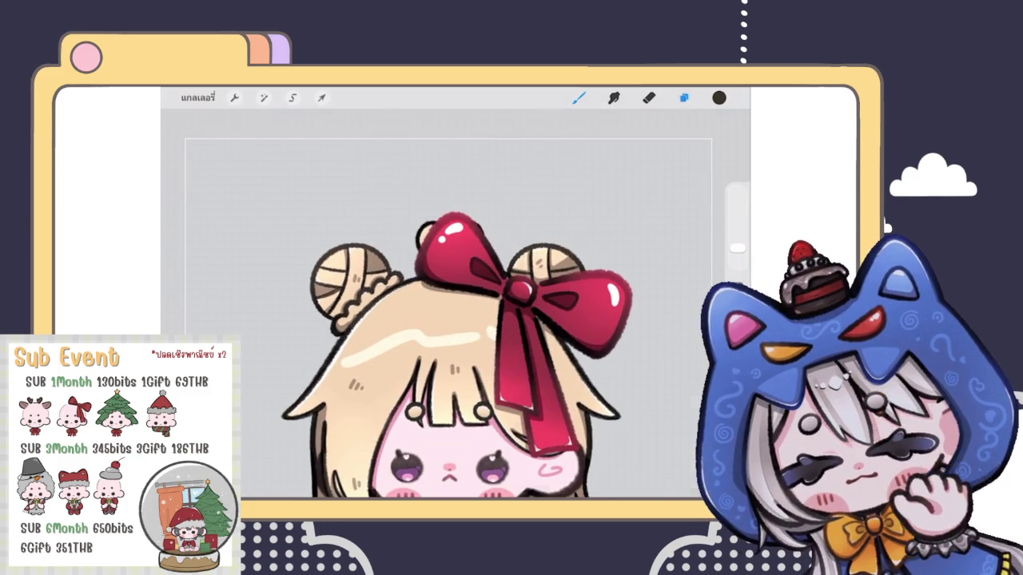
Select layer 46 and turn on Alpha Lock from its layer options
{"action": "left_click", "coordinate": [683, 98]}
{"action": "left_click", "coordinate": [587, 349]}
{"action": "scroll", "coordinate": [359, 319], "scroll_direction": "up", "scroll_amount": 5}
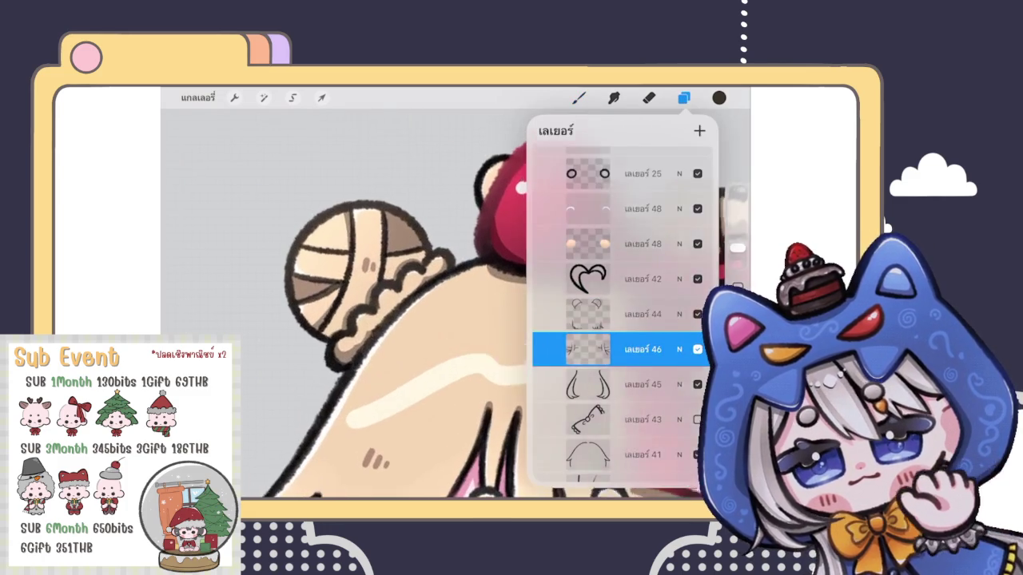
{"action": "left_click", "coordinate": [578, 98]}
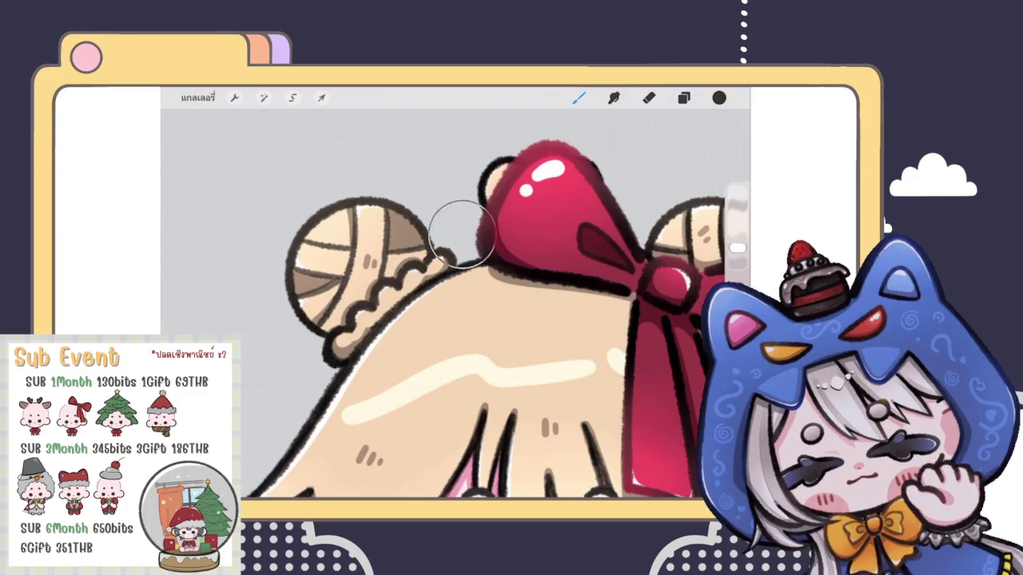
{"action": "left_click", "coordinate": [683, 98]}
{"action": "left_click", "coordinate": [588, 314]}
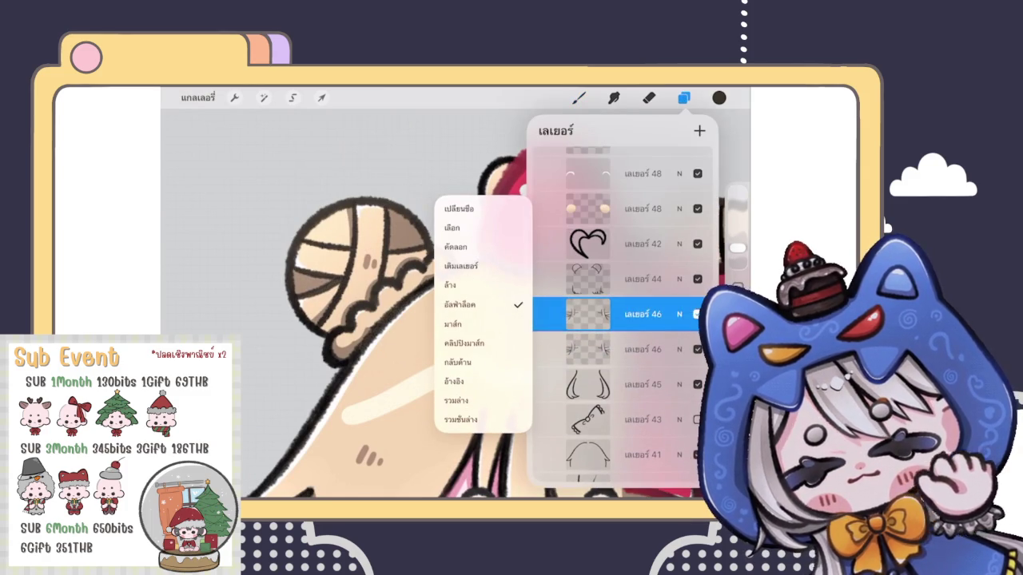
{"action": "left_click", "coordinate": [588, 314]}
{"action": "left_click", "coordinate": [588, 314]}
{"action": "left_click", "coordinate": [338, 330]}
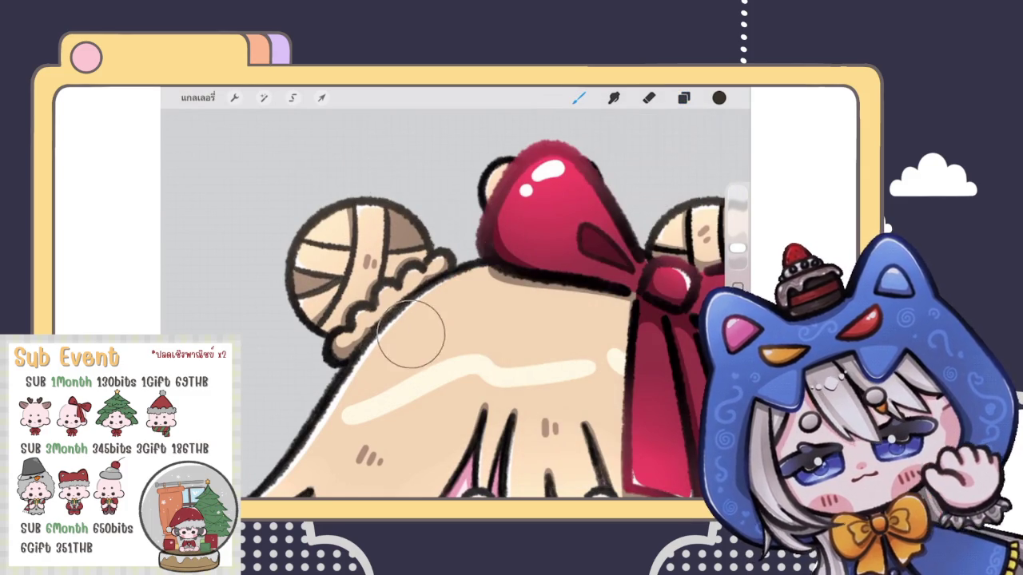
Pick a lighter colour and retouch the outline where the left bun meets the hair
{"action": "scroll", "coordinate": [447, 304], "scroll_direction": "down", "scroll_amount": 5}
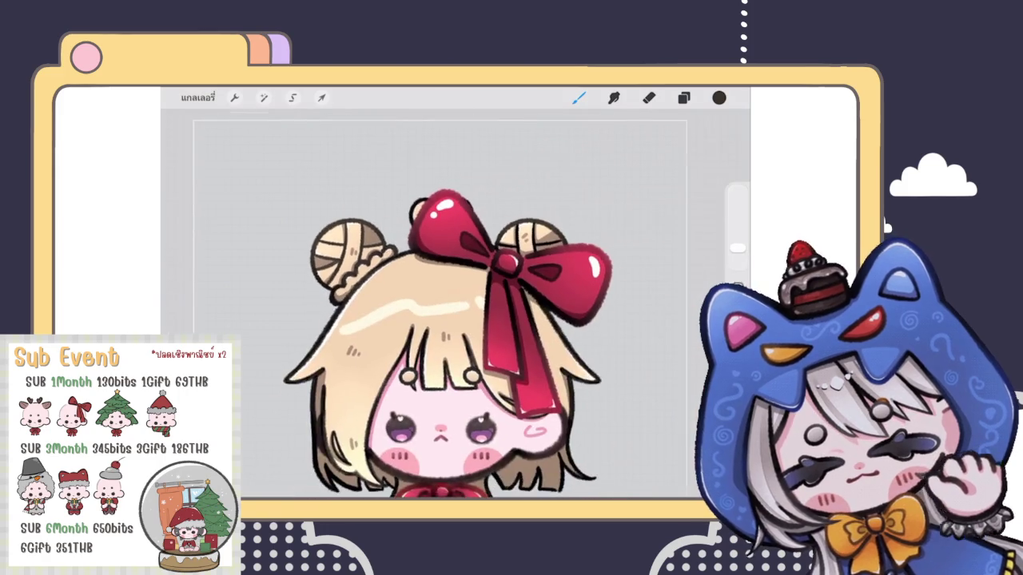
{"action": "scroll", "coordinate": [479, 263], "scroll_direction": "up", "scroll_amount": 5}
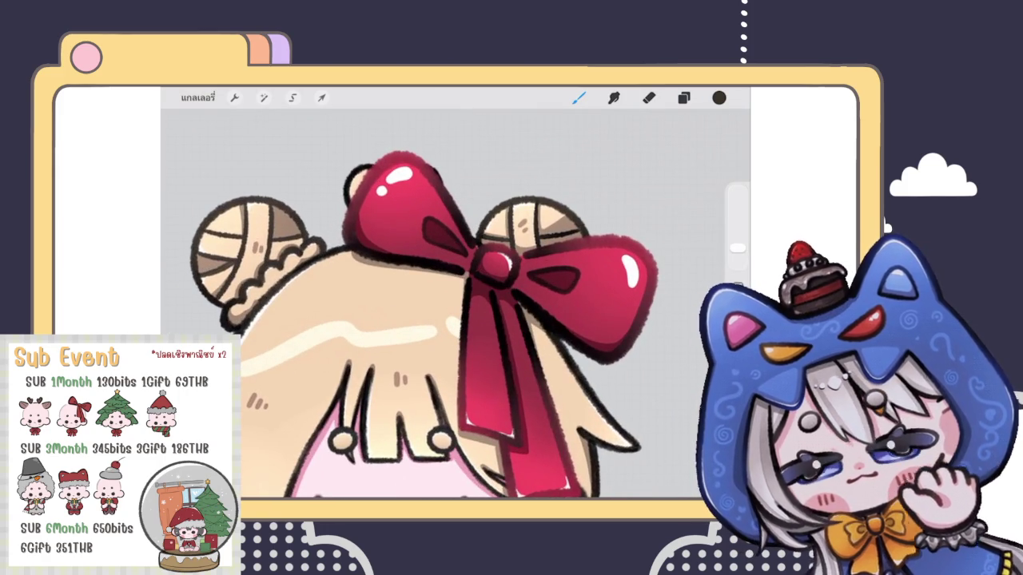
{"action": "left_click", "coordinate": [684, 97]}
{"action": "left_click", "coordinate": [683, 98]}
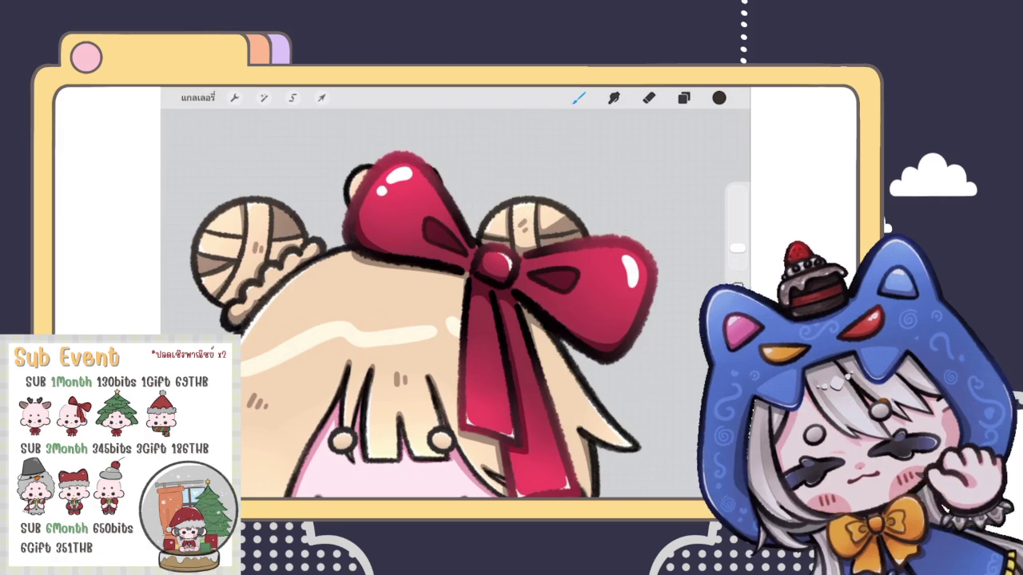
{"action": "left_click", "coordinate": [719, 97]}
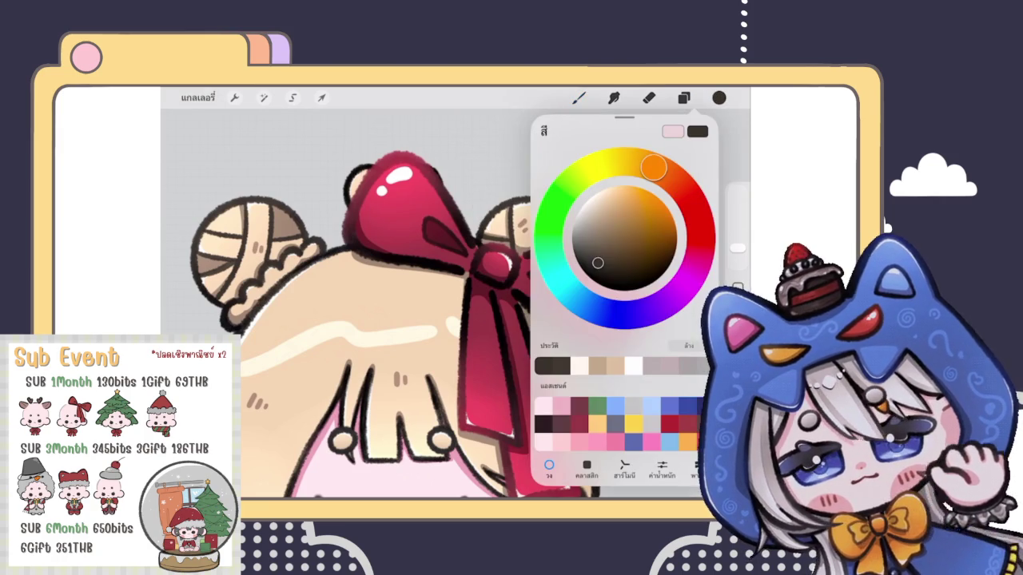
{"action": "left_click_drag", "start_coordinate": [598, 263], "coordinate": [598, 254]}
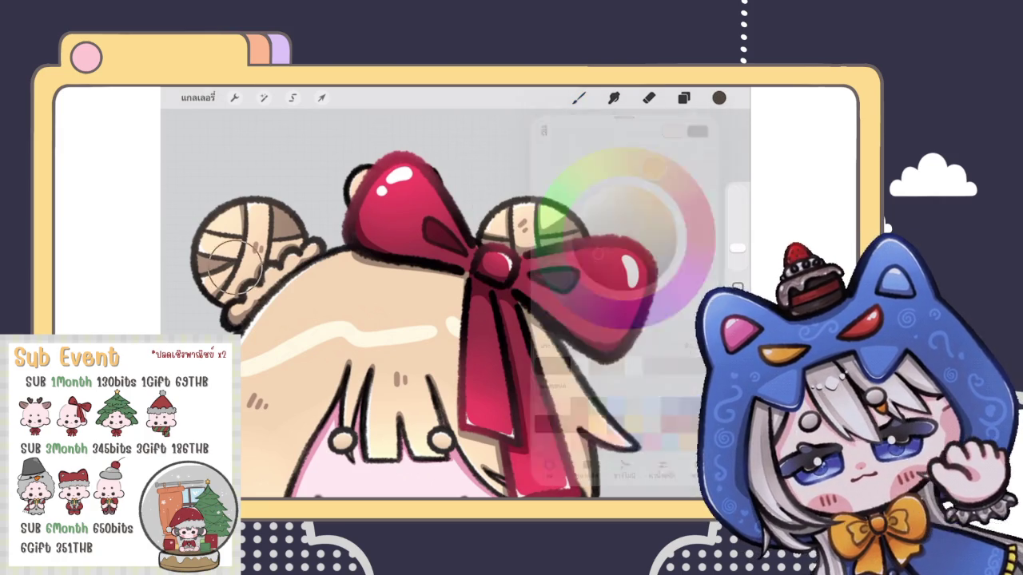
{"action": "left_click", "coordinate": [239, 272]}
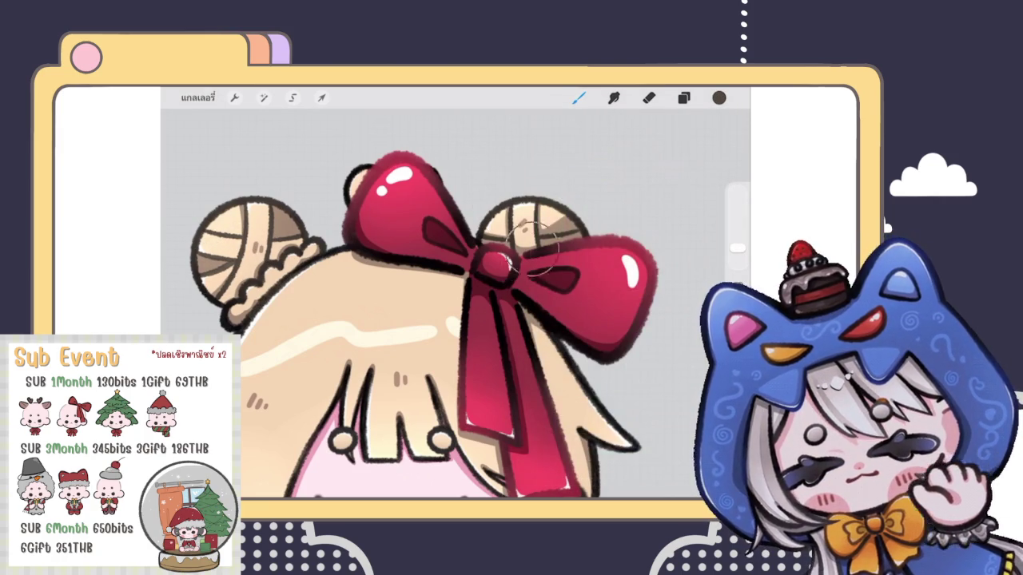
{"action": "scroll", "coordinate": [559, 224], "scroll_direction": "down", "scroll_amount": 5}
{"action": "scroll", "coordinate": [491, 319], "scroll_direction": "up", "scroll_amount": 3}
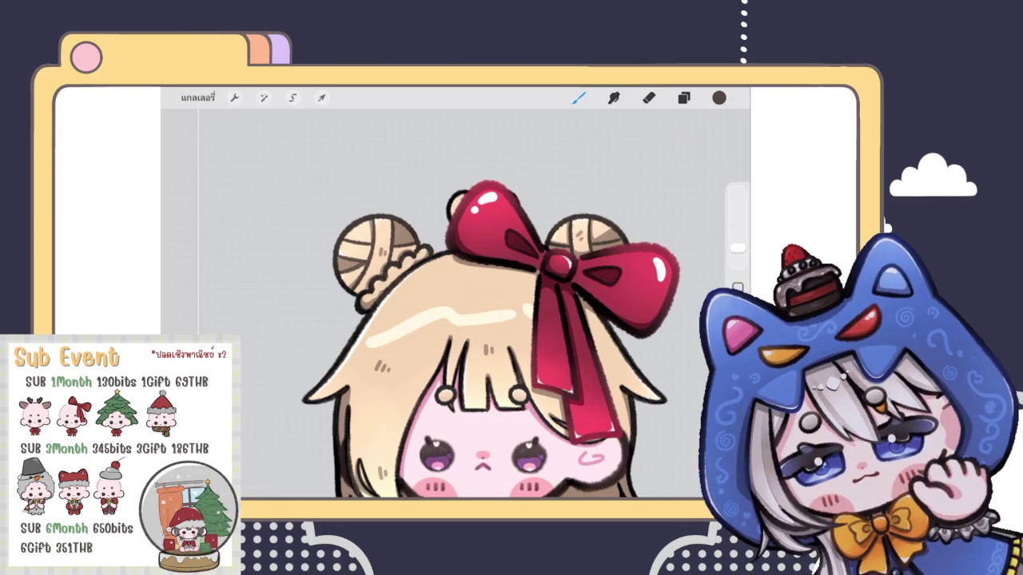
{"action": "left_click", "coordinate": [683, 98]}
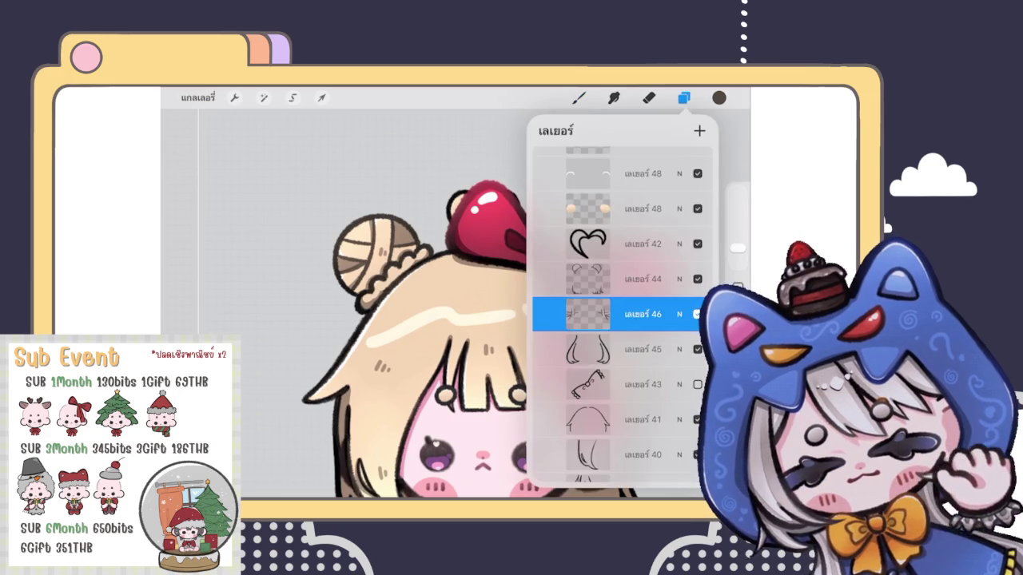
Choose a brown colour and paint over the left hair outline with the brush
{"action": "left_click", "coordinate": [683, 98]}
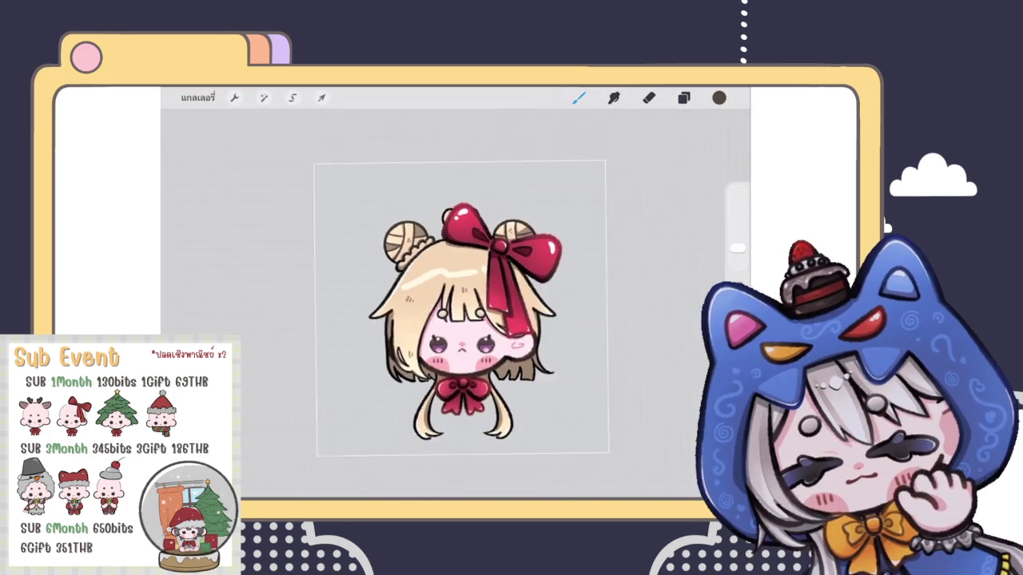
{"action": "left_click", "coordinate": [683, 98]}
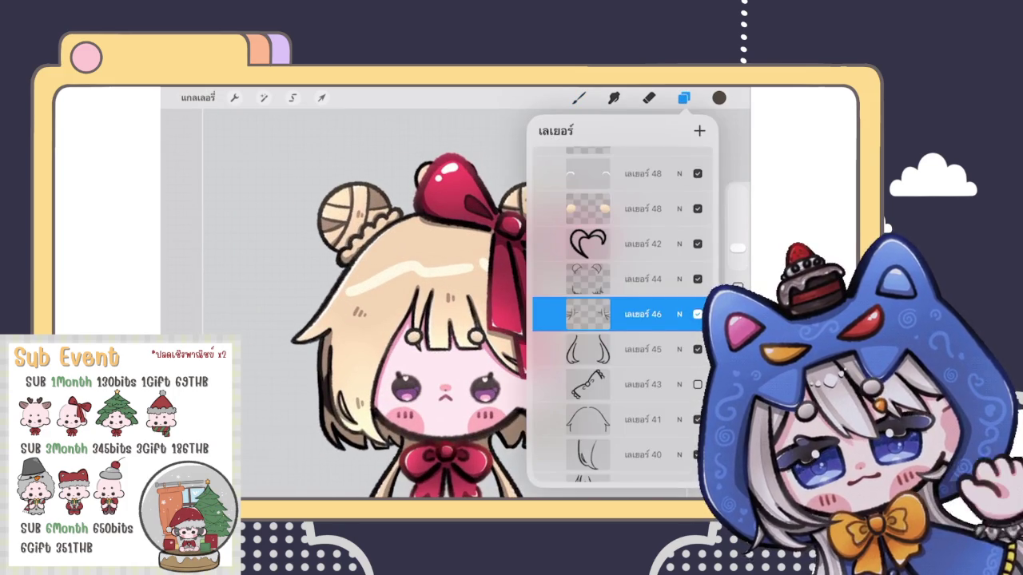
{"action": "scroll", "coordinate": [407, 319], "scroll_direction": "up", "scroll_amount": 3}
{"action": "left_click", "coordinate": [719, 97]}
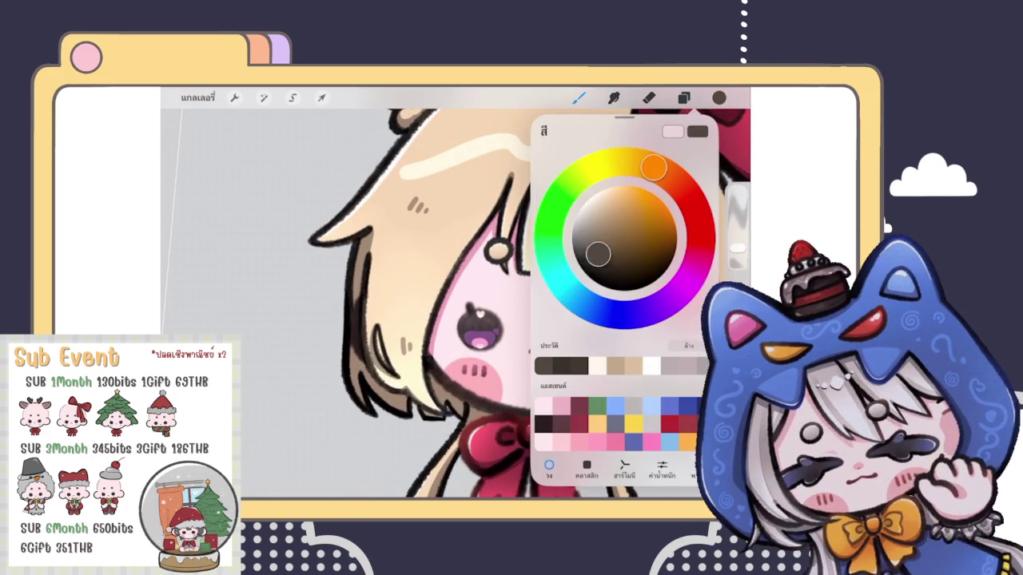
{"action": "left_click_drag", "start_coordinate": [597, 254], "coordinate": [595, 268]}
{"action": "left_click", "coordinate": [388, 468]}
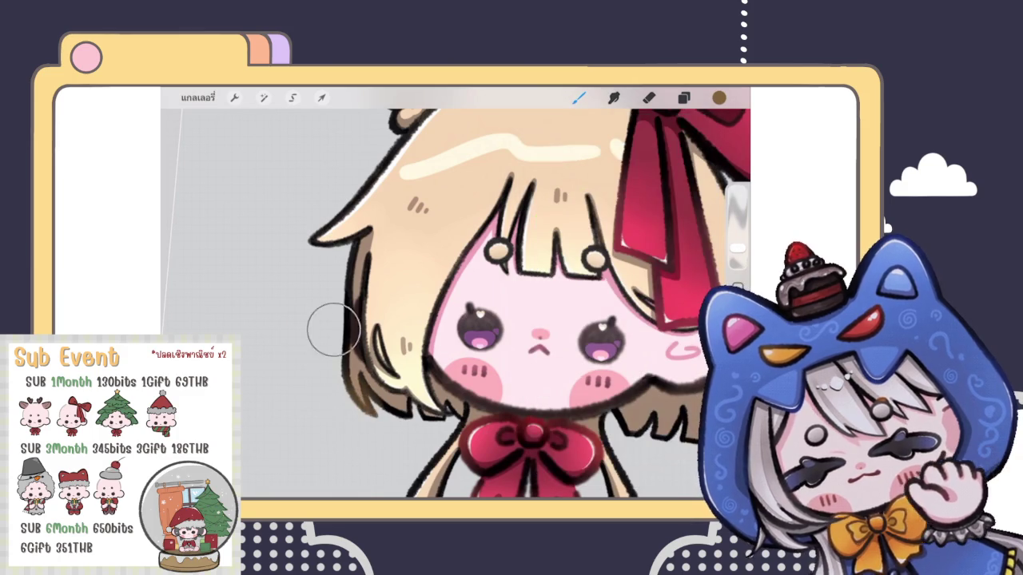
{"action": "scroll", "coordinate": [400, 319], "scroll_direction": "up", "scroll_amount": 3}
{"action": "left_click", "coordinate": [683, 97]}
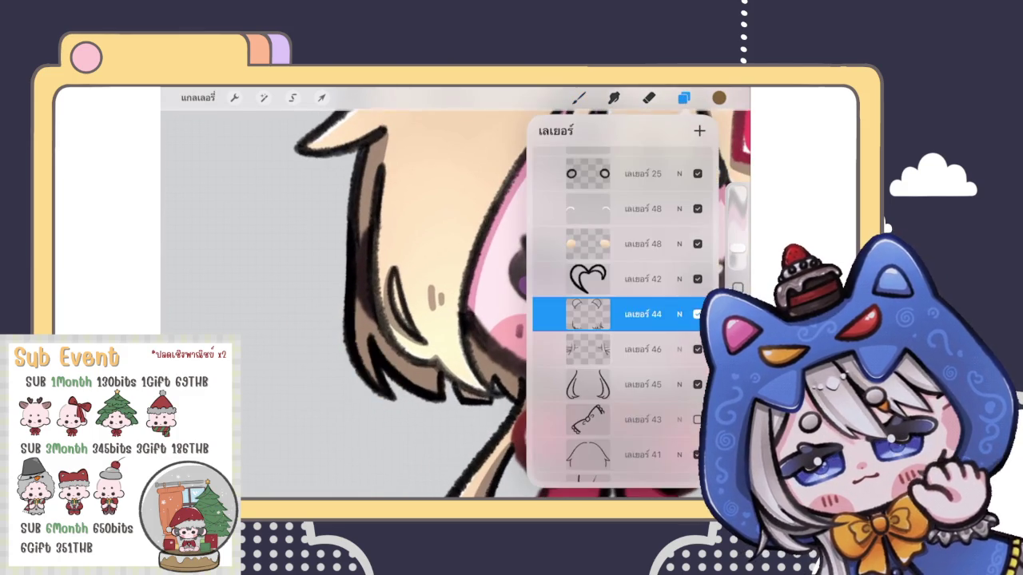
{"action": "left_click", "coordinate": [578, 98]}
{"action": "left_click_drag", "start_coordinate": [351, 336], "coordinate": [400, 463]}
{"action": "left_click_drag", "start_coordinate": [343, 256], "coordinate": [384, 352]}
{"action": "left_click_drag", "start_coordinate": [419, 376], "coordinate": [491, 403]}
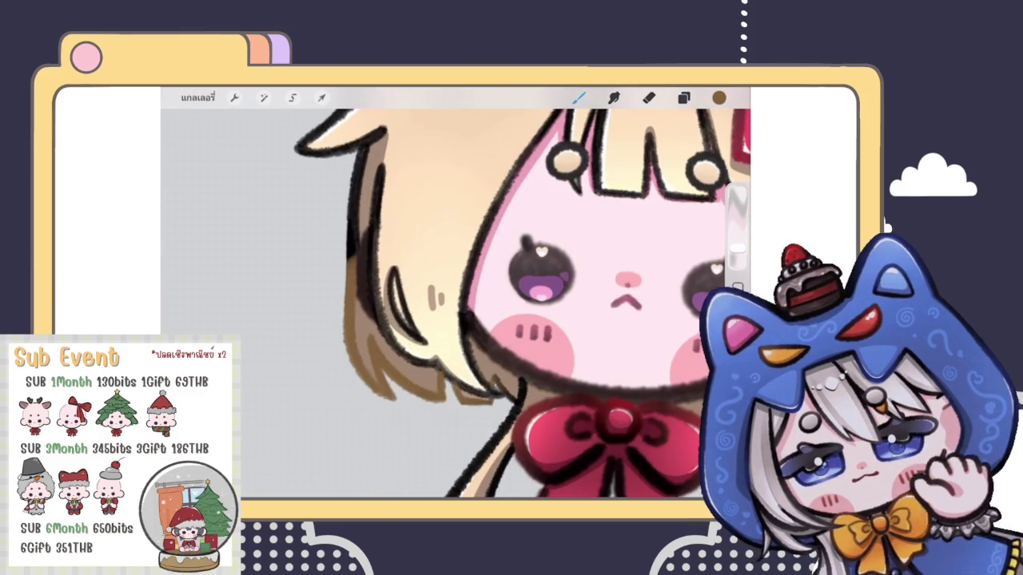
Switch to a darker brown and repaint the left outline, lower strands and right hair outline
{"action": "left_click", "coordinate": [718, 97]}
{"action": "left_click_drag", "start_coordinate": [618, 248], "coordinate": [596, 270]}
{"action": "left_click", "coordinate": [366, 391]}
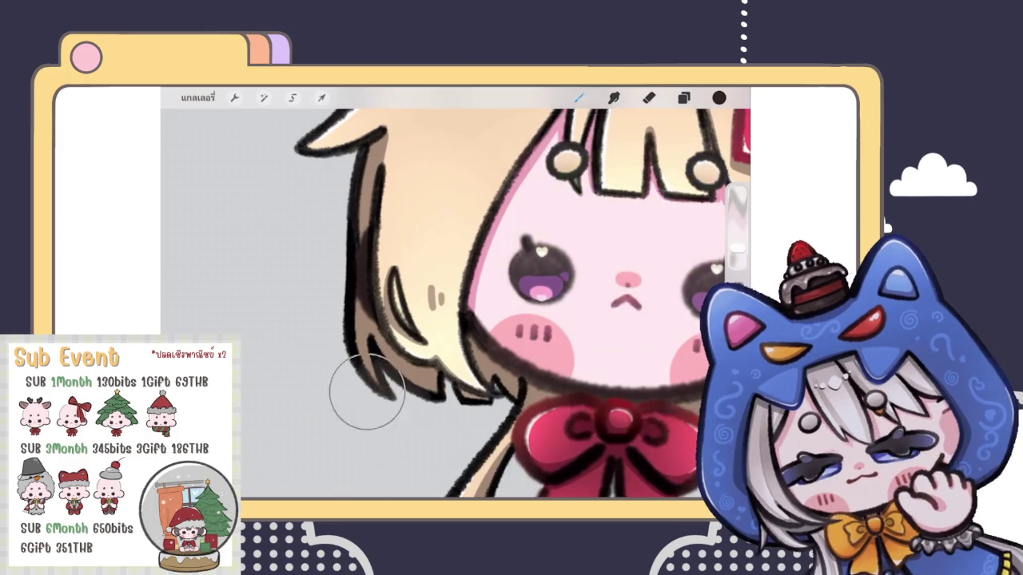
{"action": "left_click_drag", "start_coordinate": [366, 391], "coordinate": [344, 336]}
{"action": "left_click_drag", "start_coordinate": [415, 387], "coordinate": [520, 399]}
{"action": "mouse_move", "coordinate": [343, 320]}
{"action": "left_mouse_down"}
{"action": "mouse_move", "coordinate": [351, 240]}
{"action": "mouse_move", "coordinate": [344, 256]}
{"action": "left_mouse_up"}
{"action": "scroll", "coordinate": [456, 304], "scroll_direction": "down", "scroll_amount": 5}
{"action": "scroll", "coordinate": [455, 303], "scroll_direction": "up", "scroll_amount": 4}
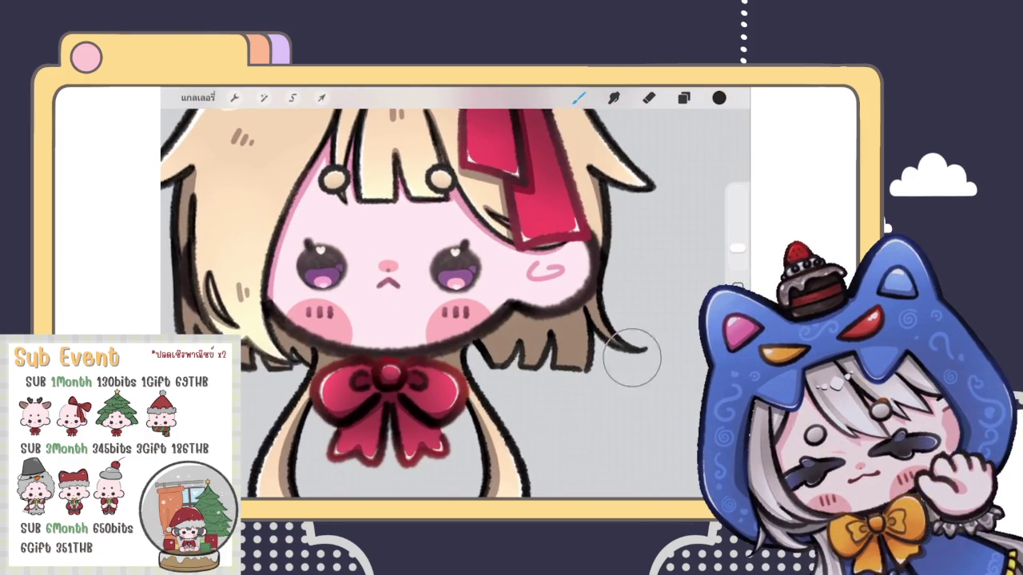
{"action": "left_click_drag", "start_coordinate": [610, 376], "coordinate": [604, 281]}
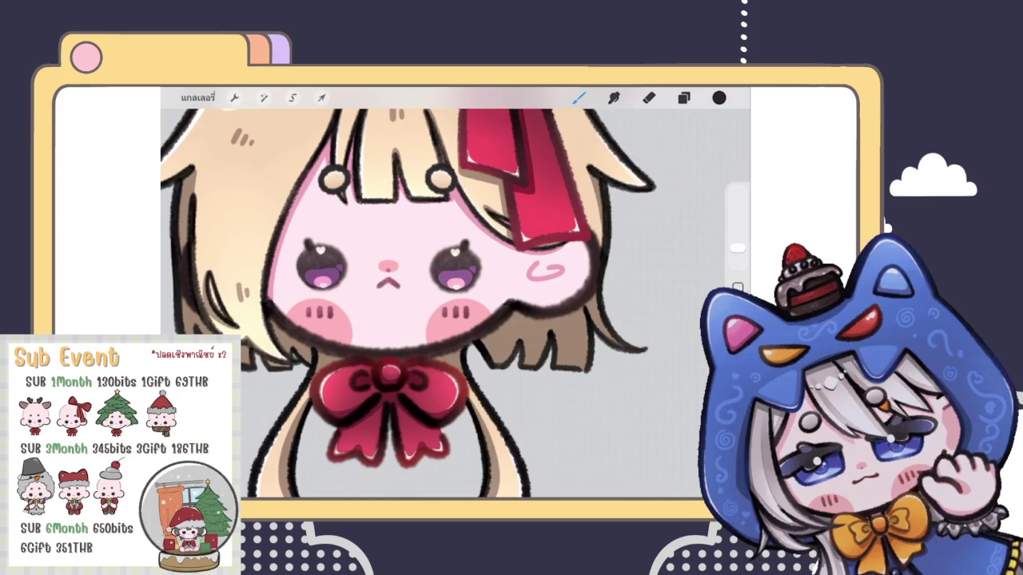
{"action": "scroll", "coordinate": [456, 304], "scroll_direction": "down", "scroll_amount": 3}
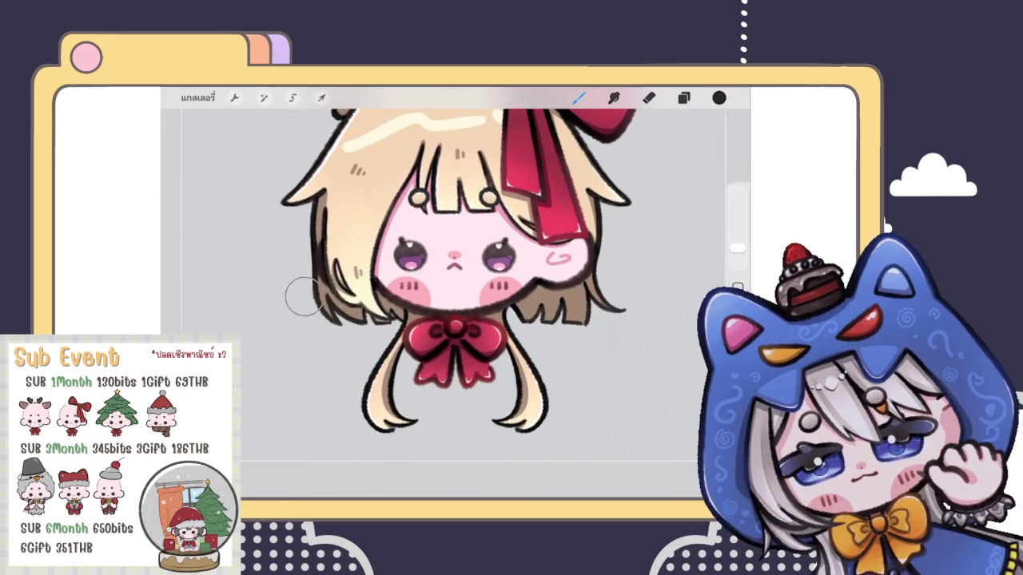
Make layer 45, the hair-strand layer, active while checking the current paint colour
{"action": "left_click", "coordinate": [719, 98]}
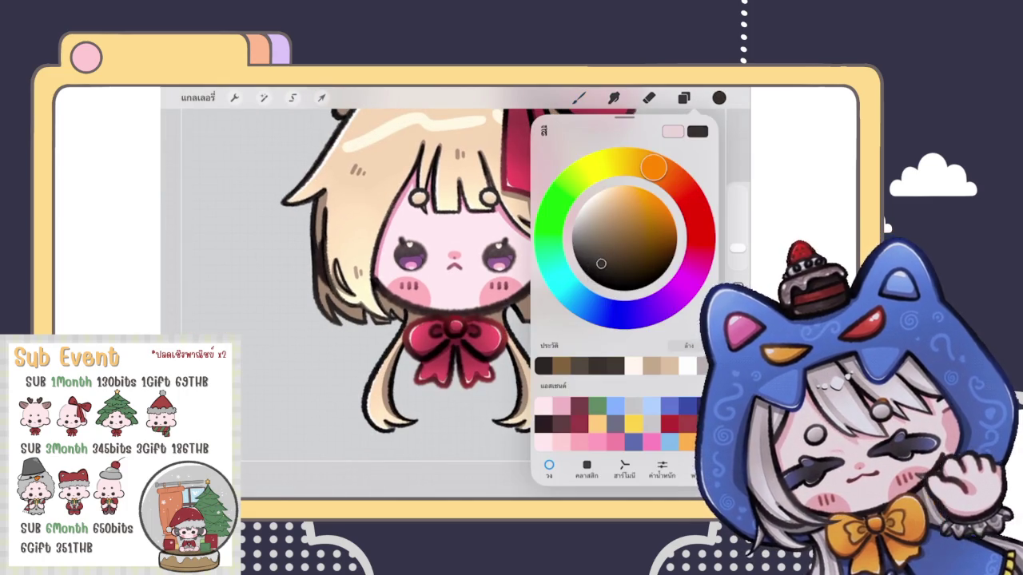
{"action": "left_click", "coordinate": [360, 340]}
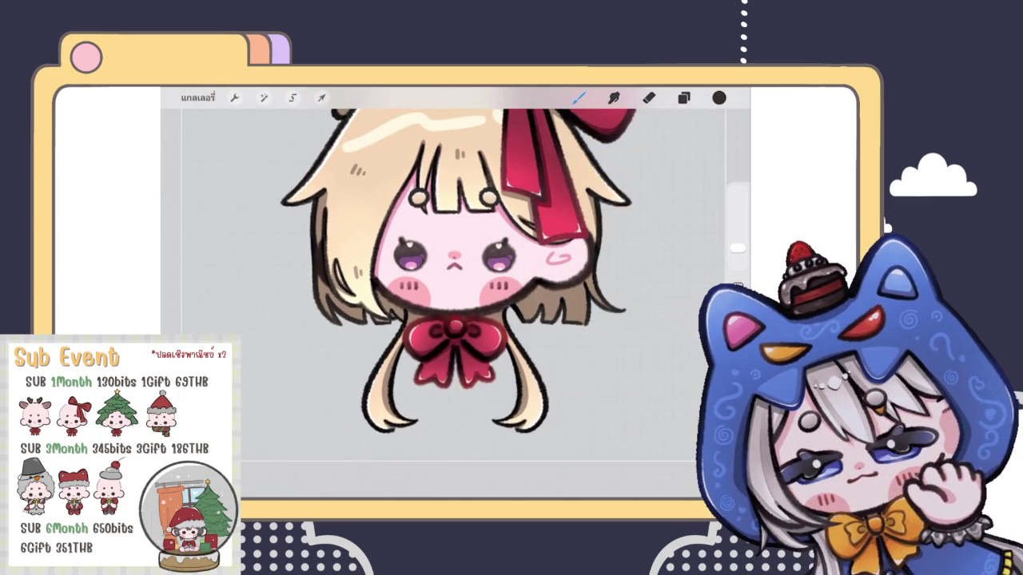
{"action": "left_click", "coordinate": [683, 98]}
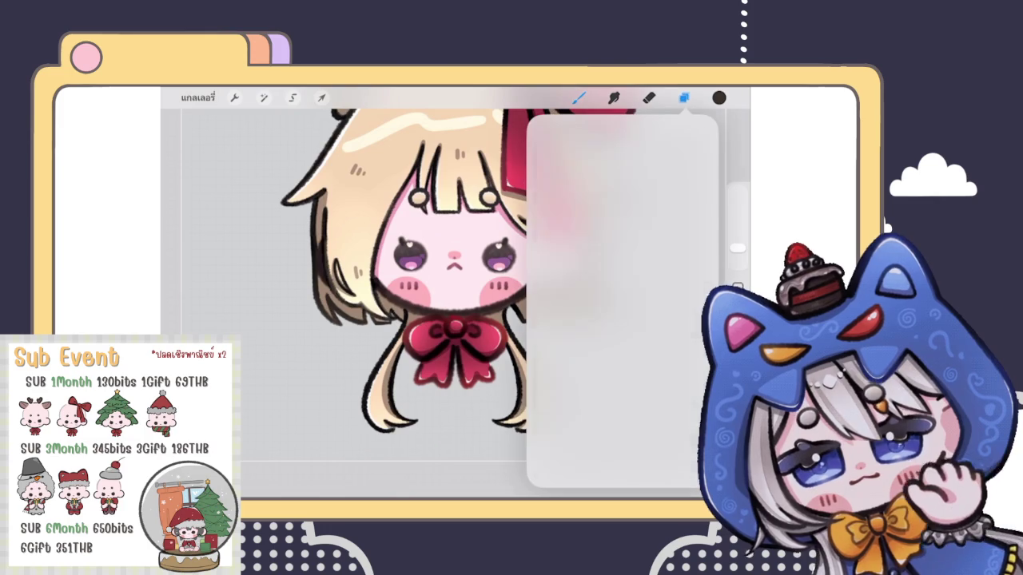
{"action": "left_click", "coordinate": [643, 350]}
{"action": "left_click", "coordinate": [643, 384]}
{"action": "left_click", "coordinate": [588, 385]}
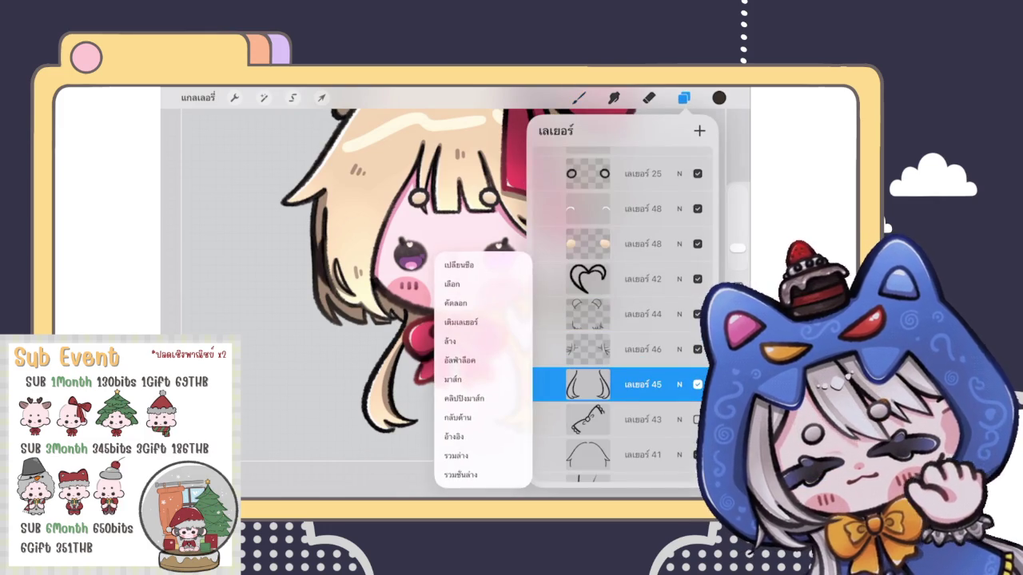
{"action": "left_click", "coordinate": [588, 385]}
{"action": "left_click", "coordinate": [719, 97]}
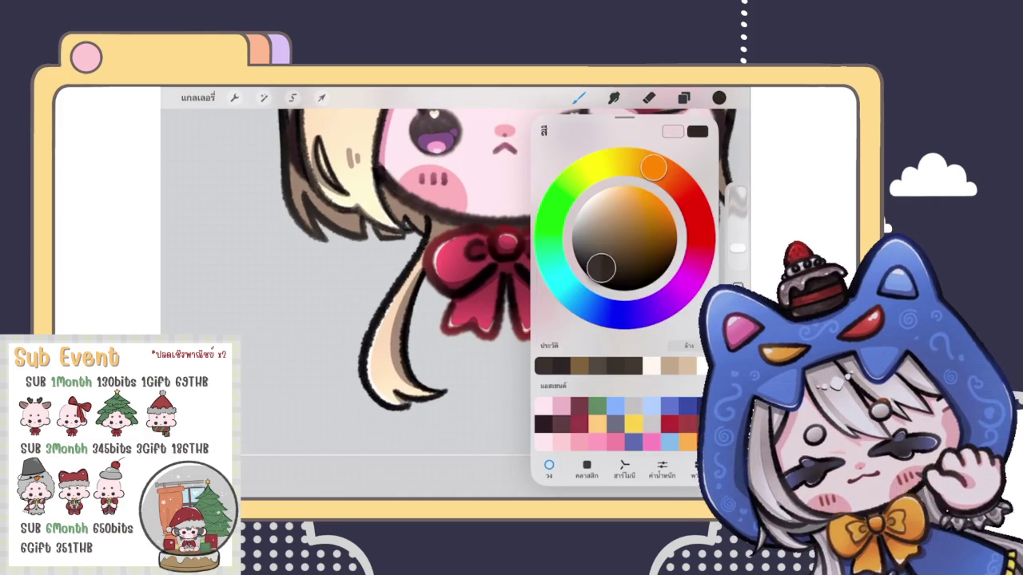
{"action": "left_click", "coordinate": [338, 406]}
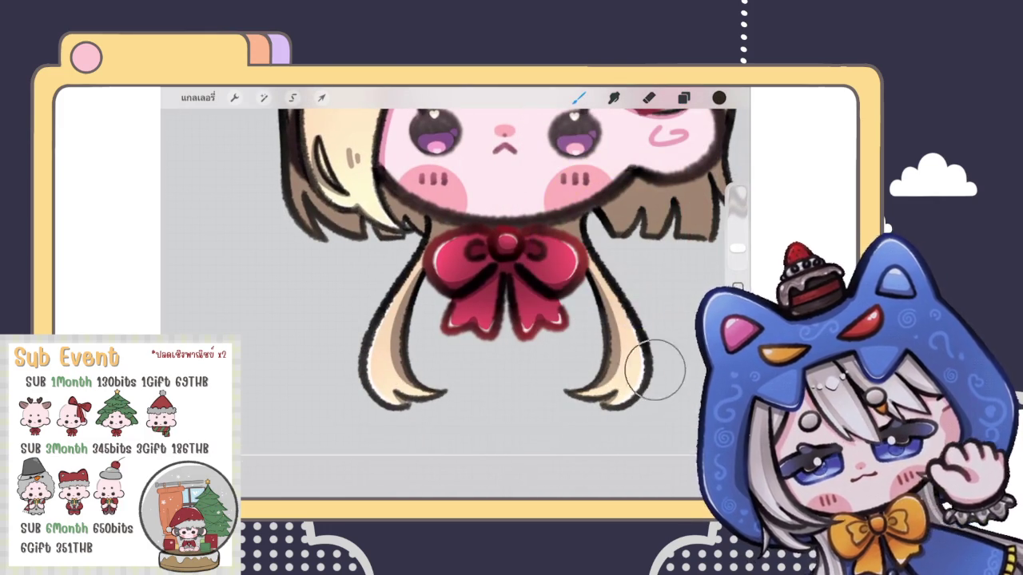
{"action": "left_click", "coordinate": [719, 98]}
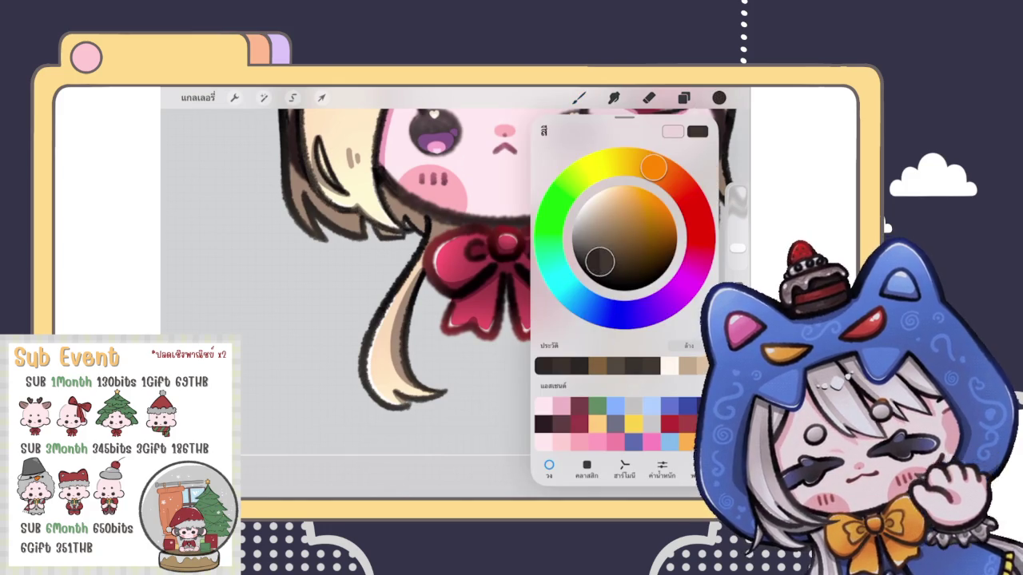
{"action": "left_click", "coordinate": [400, 423]}
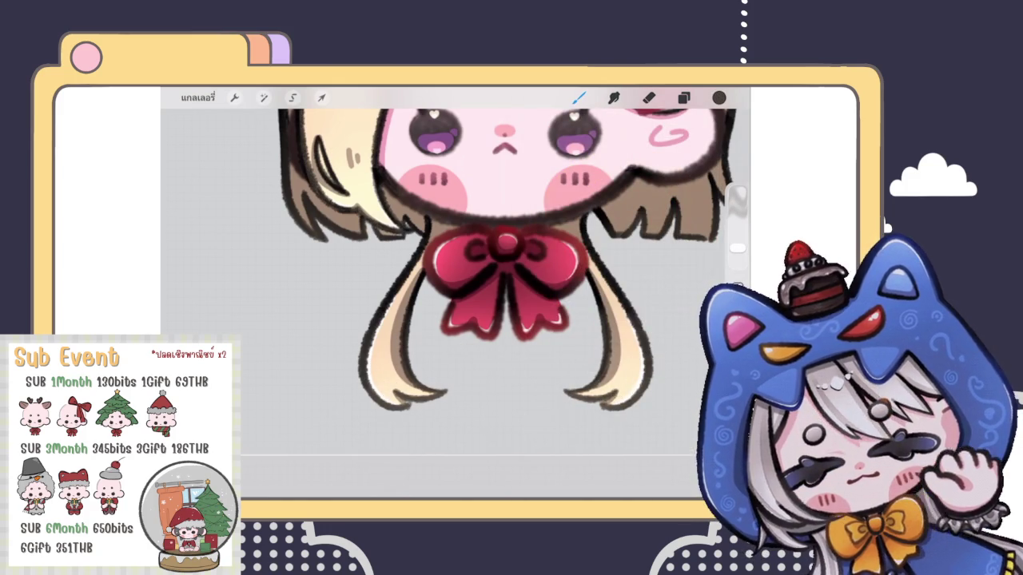
Touch up the ribbon's left edge and erase a stray line along the cheek outline
{"action": "scroll", "coordinate": [509, 249], "scroll_direction": "down", "scroll_amount": 2}
{"action": "scroll", "coordinate": [487, 235], "scroll_direction": "down", "scroll_amount": 2}
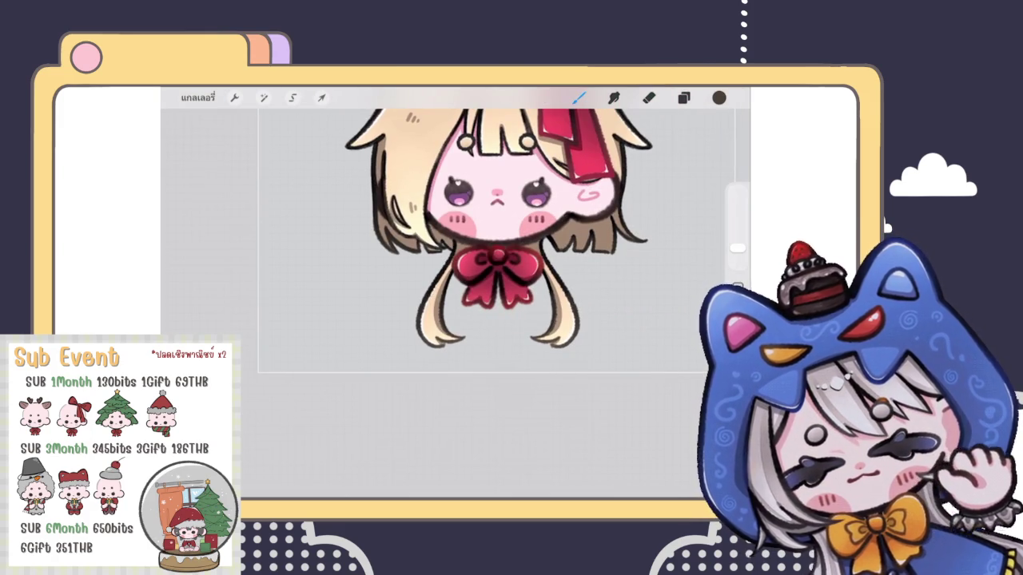
{"action": "scroll", "coordinate": [480, 240], "scroll_direction": "up", "scroll_amount": 2}
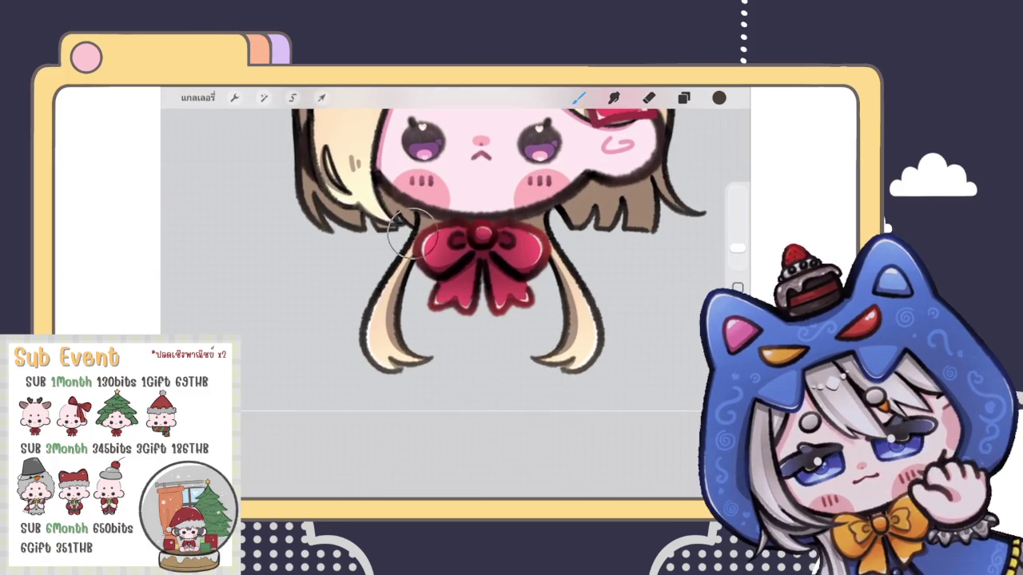
{"action": "left_click_drag", "start_coordinate": [411, 232], "coordinate": [424, 224]}
{"action": "left_click", "coordinate": [683, 98]}
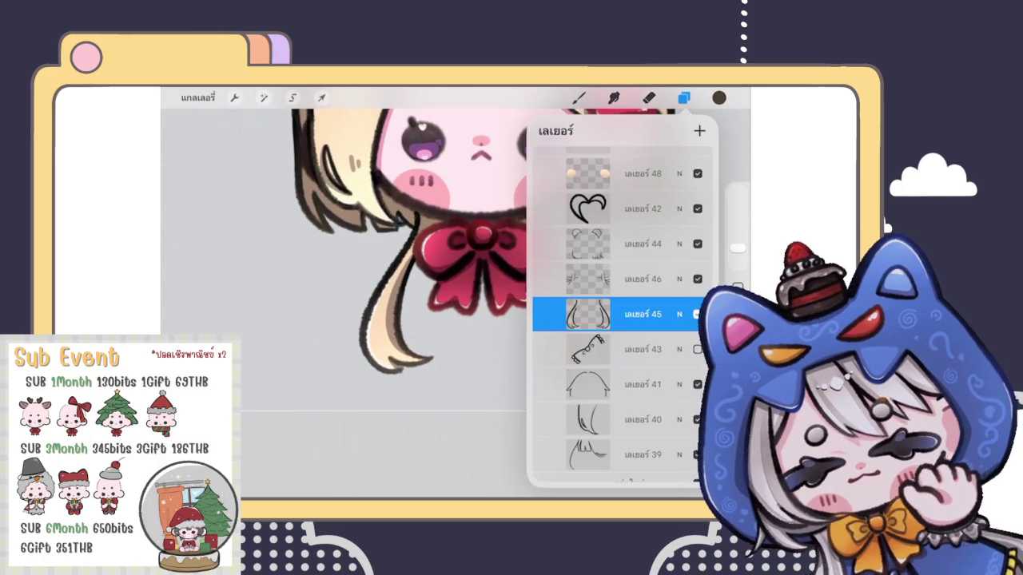
{"action": "left_click", "coordinate": [683, 97]}
{"action": "left_click", "coordinate": [649, 97]}
{"action": "scroll", "coordinate": [456, 304], "scroll_direction": "up", "scroll_amount": 5}
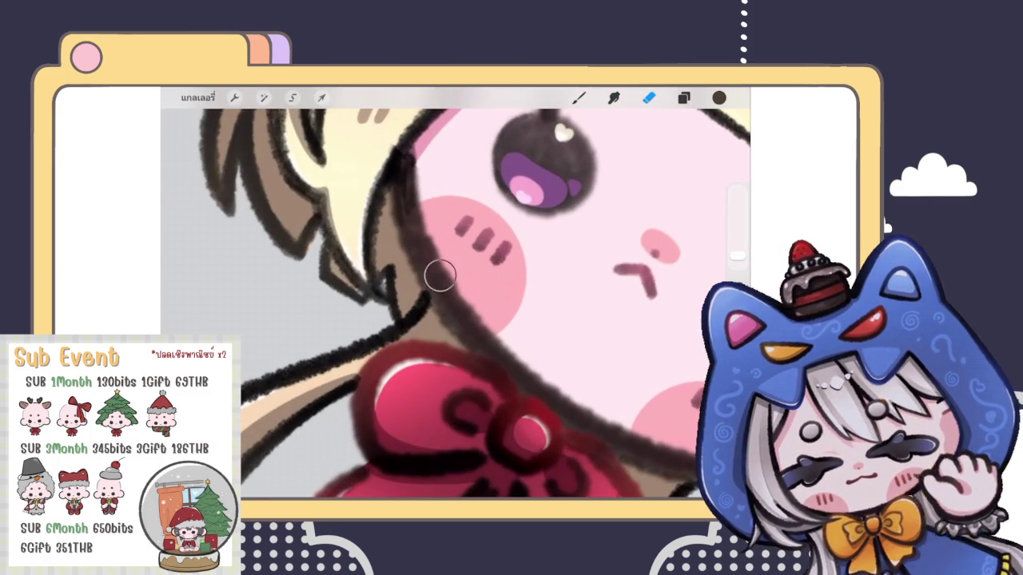
{"action": "left_click_drag", "start_coordinate": [440, 276], "coordinate": [442, 296]}
{"action": "scroll", "coordinate": [455, 304], "scroll_direction": "down", "scroll_amount": 5}
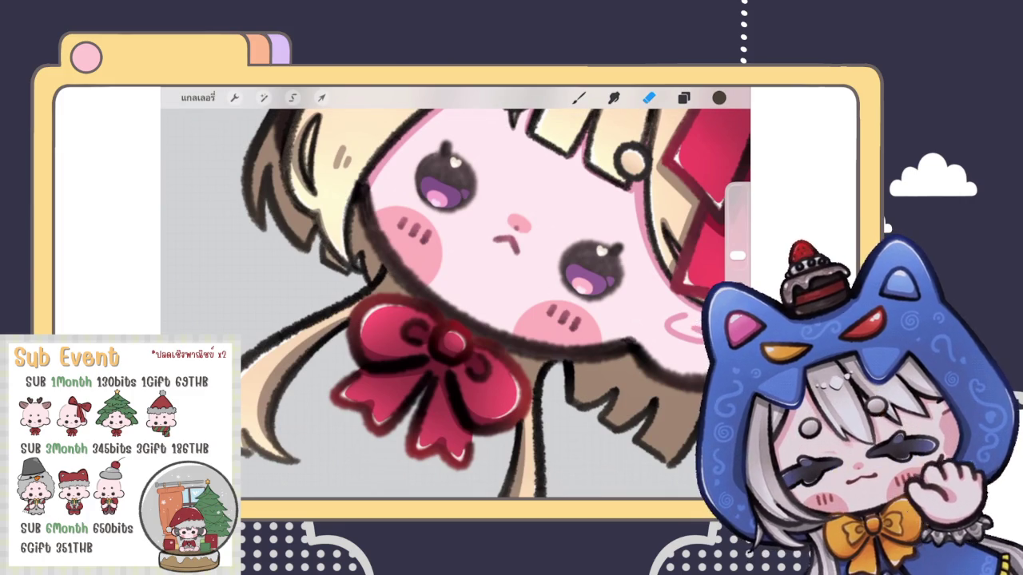
{"action": "scroll", "coordinate": [456, 303], "scroll_direction": "down", "scroll_amount": 3}
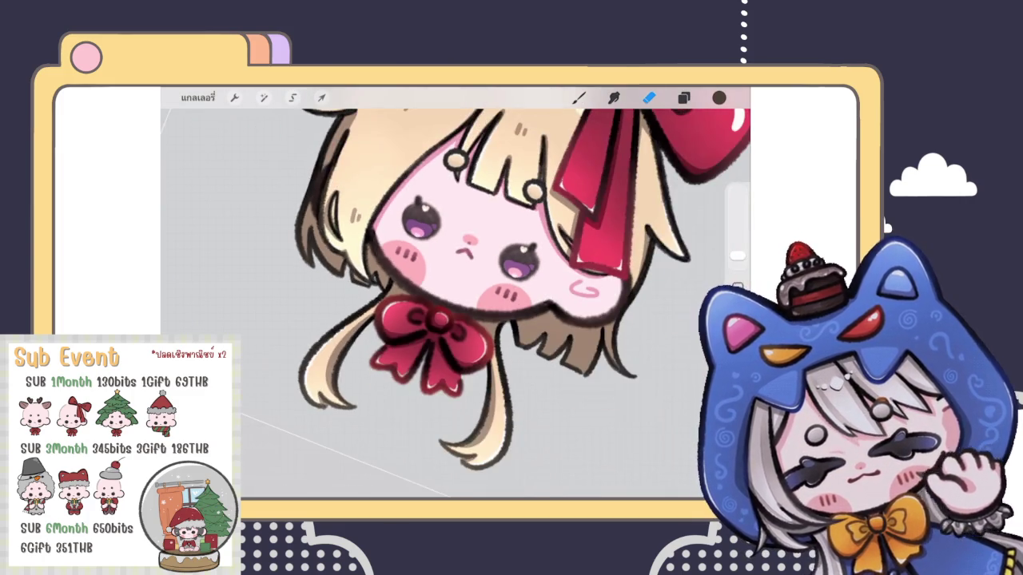
{"action": "scroll", "coordinate": [456, 304], "scroll_direction": "down", "scroll_amount": 5}
Toggle layer 43's visibility repeatedly to compare the left bun with and without its line art
{"action": "left_click", "coordinate": [683, 98]}
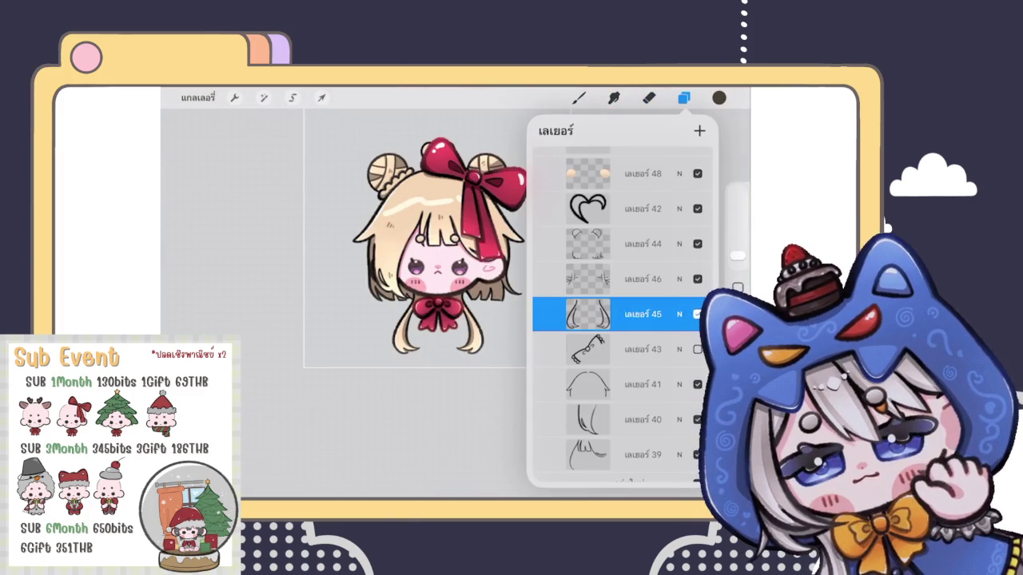
{"action": "left_click", "coordinate": [696, 349]}
{"action": "left_click", "coordinate": [696, 349]}
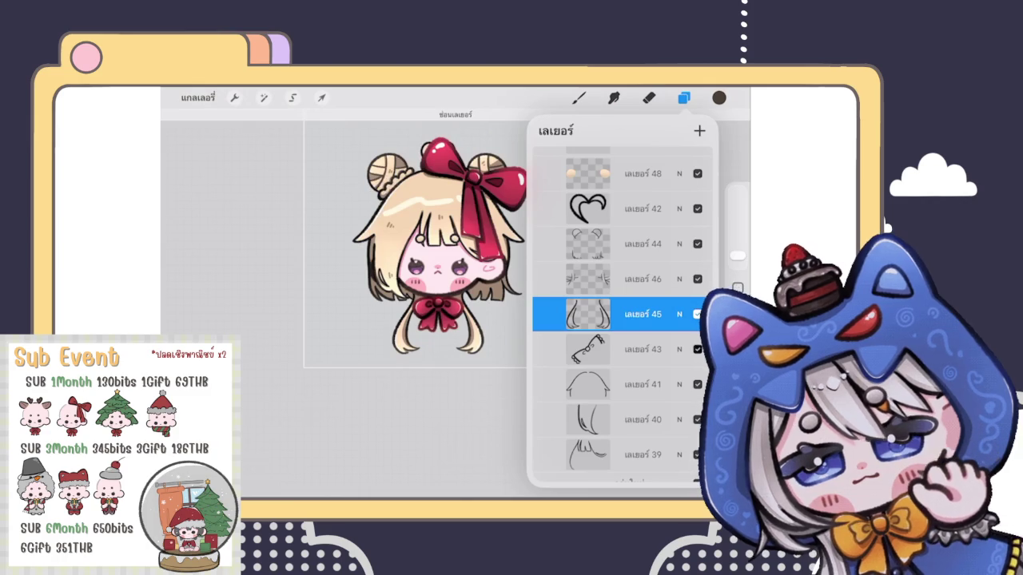
{"action": "left_click", "coordinate": [696, 349]}
{"action": "scroll", "coordinate": [415, 244], "scroll_direction": "down", "scroll_amount": 3}
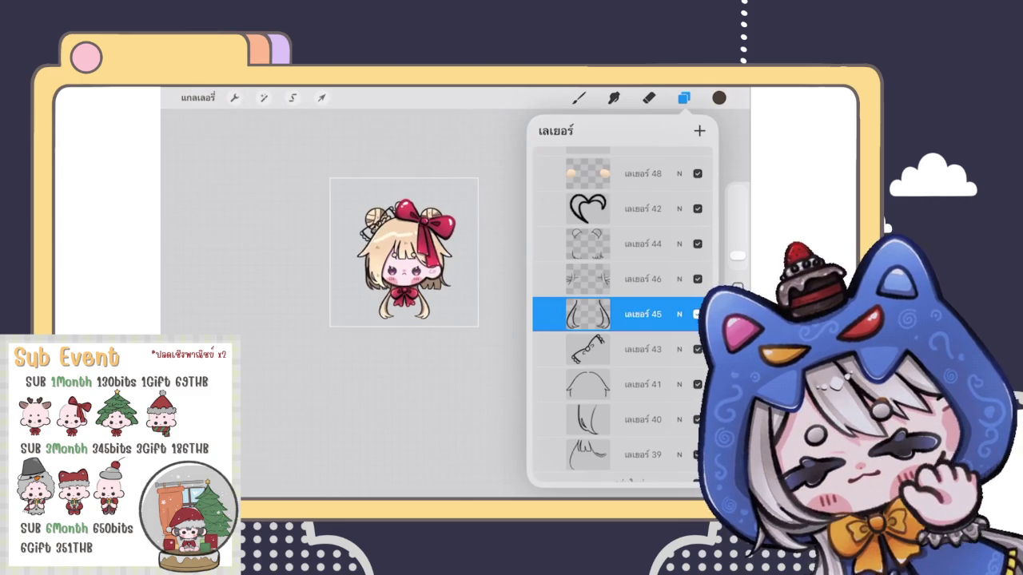
{"action": "scroll", "coordinate": [621, 315], "scroll_direction": "up", "scroll_amount": 5}
{"action": "scroll", "coordinate": [621, 314], "scroll_direction": "up", "scroll_amount": 10}
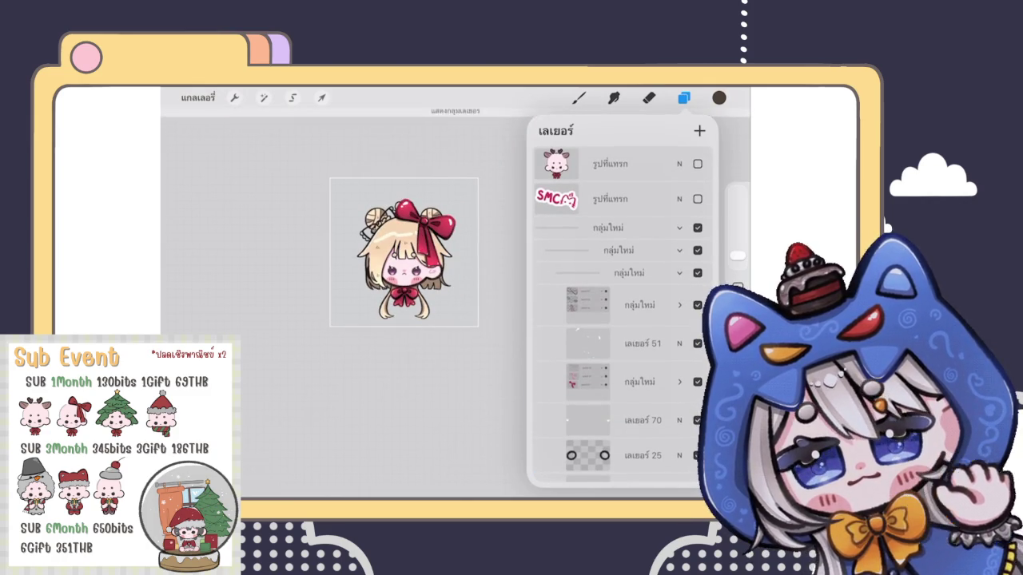
{"action": "scroll", "coordinate": [401, 270], "scroll_direction": "up", "scroll_amount": 2}
{"action": "scroll", "coordinate": [401, 270], "scroll_direction": "up", "scroll_amount": 2}
{"action": "scroll", "coordinate": [401, 310], "scroll_direction": "up", "scroll_amount": 2}
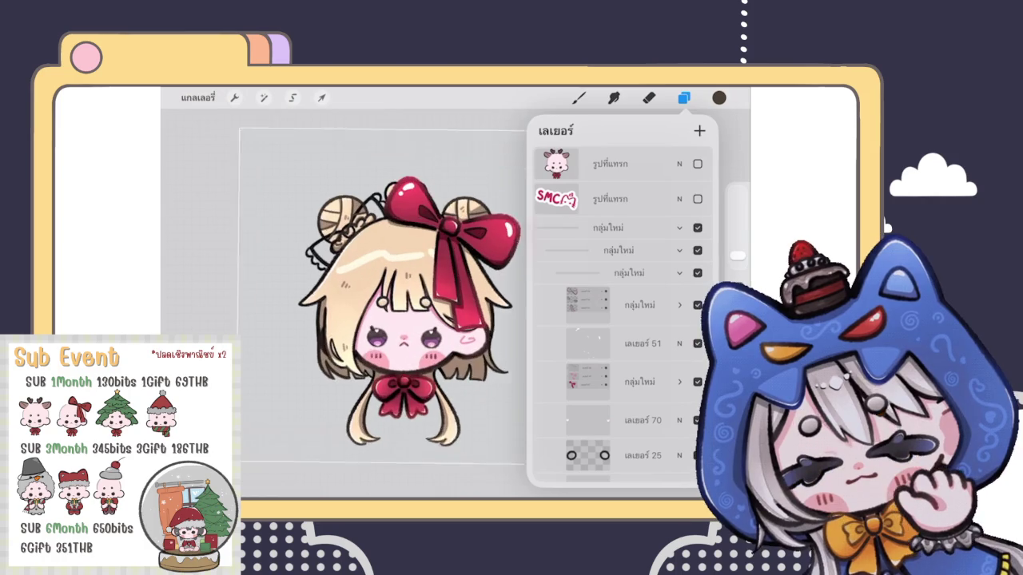
{"action": "scroll", "coordinate": [402, 310], "scroll_direction": "up", "scroll_amount": 1}
{"action": "scroll", "coordinate": [622, 315], "scroll_direction": "down", "scroll_amount": 10}
{"action": "scroll", "coordinate": [621, 315], "scroll_direction": "down", "scroll_amount": 1}
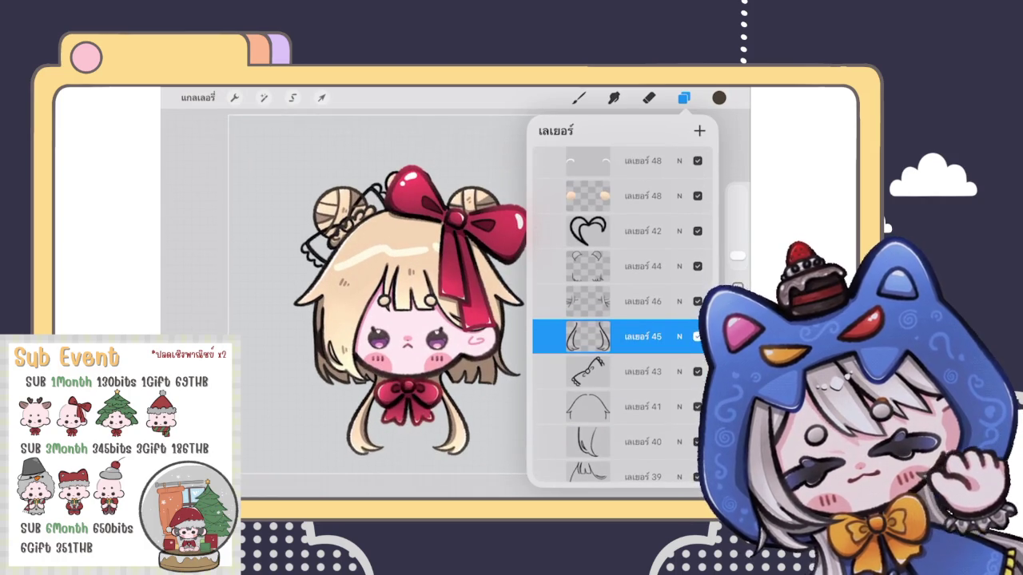
{"action": "left_click", "coordinate": [697, 371]}
{"action": "left_click", "coordinate": [696, 371]}
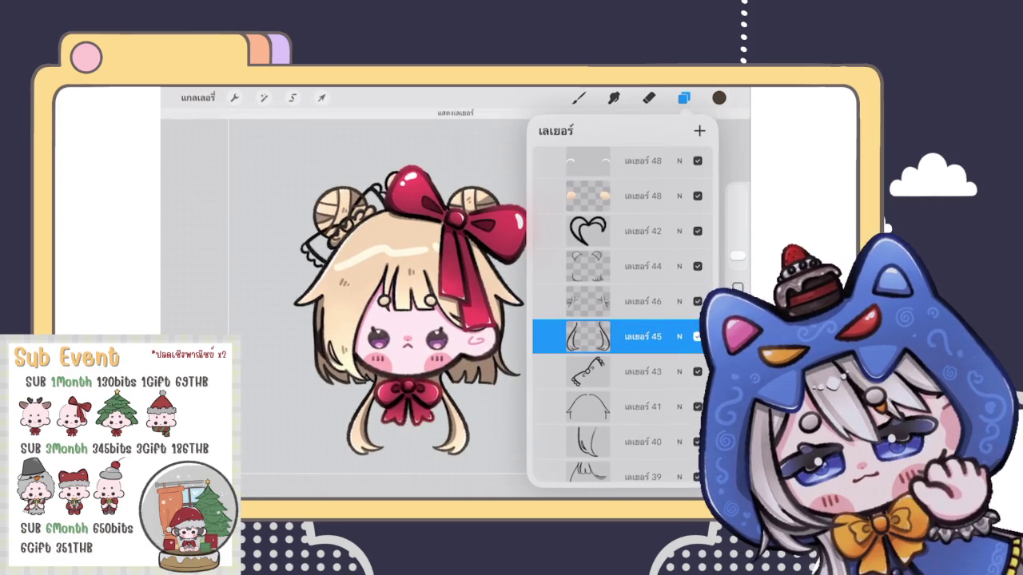
{"action": "scroll", "coordinate": [416, 312], "scroll_direction": "down", "scroll_amount": 3}
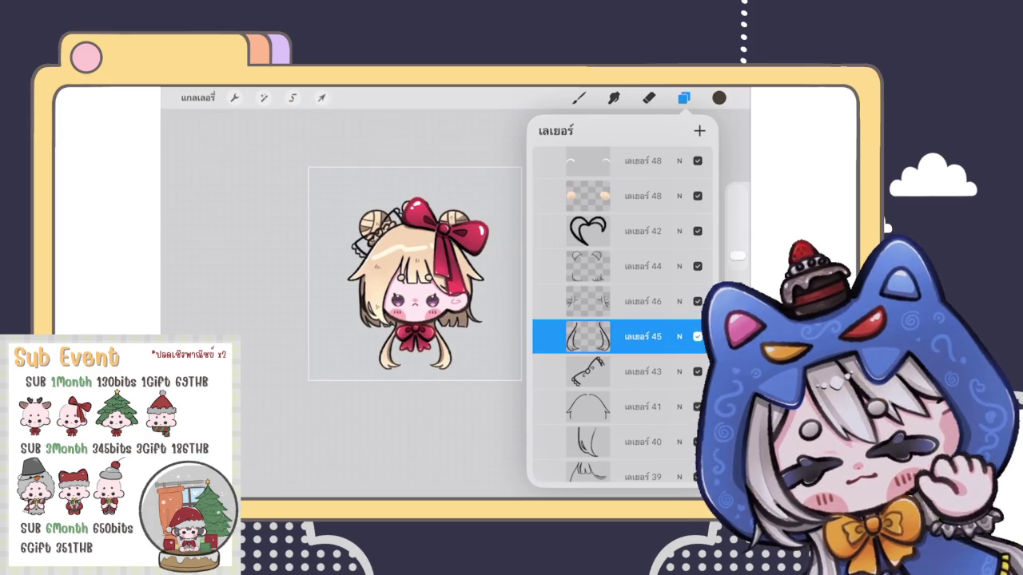
{"action": "left_click", "coordinate": [697, 372]}
{"action": "left_click", "coordinate": [697, 371]}
{"action": "left_click", "coordinate": [697, 371]}
{"action": "left_click", "coordinate": [696, 371]}
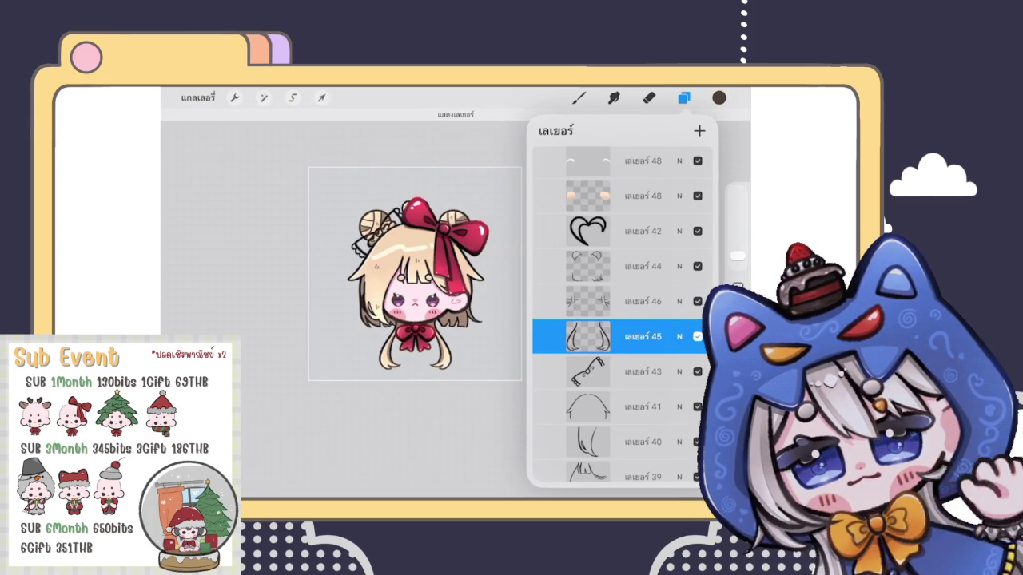
{"action": "scroll", "coordinate": [416, 287], "scroll_direction": "up", "scroll_amount": 5}
Freeform-transform layer 43's frill: rotate about -31.9°, resize to 413 × 151 px, nudge and commit
{"action": "left_click", "coordinate": [321, 98]}
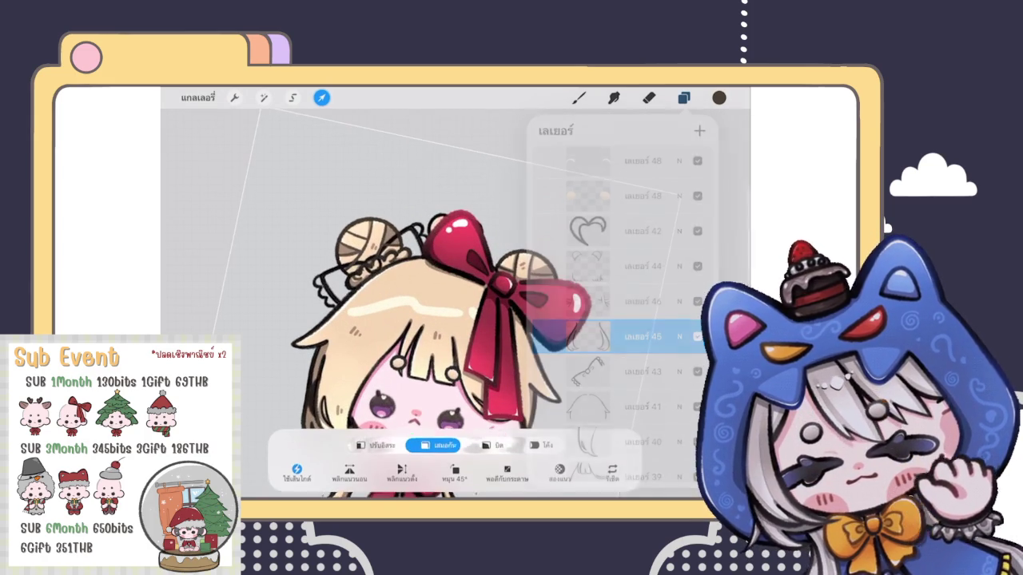
{"action": "left_click", "coordinate": [375, 444]}
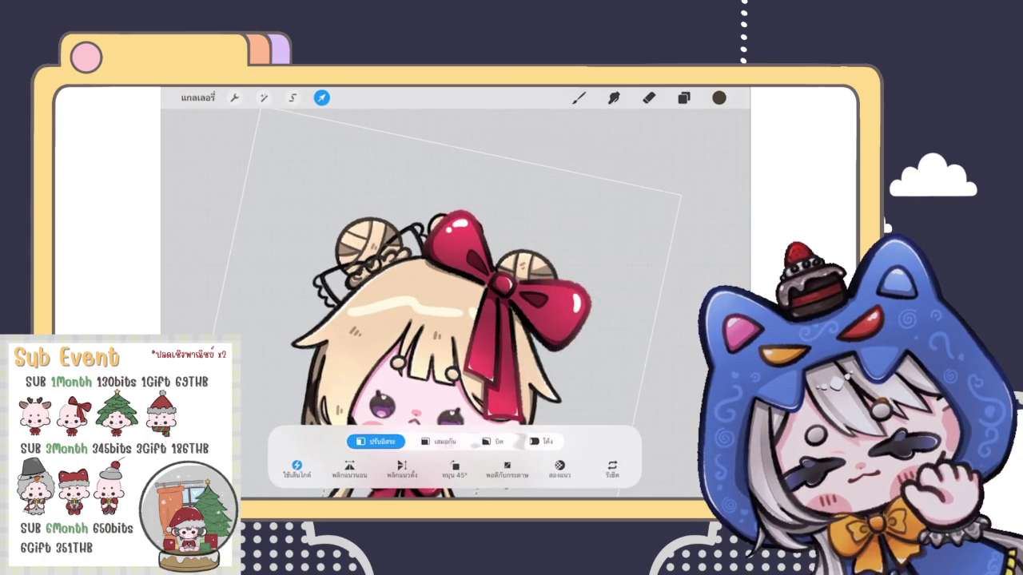
{"action": "left_click", "coordinate": [683, 97]}
{"action": "left_click", "coordinate": [624, 349]}
{"action": "left_click", "coordinate": [683, 97]}
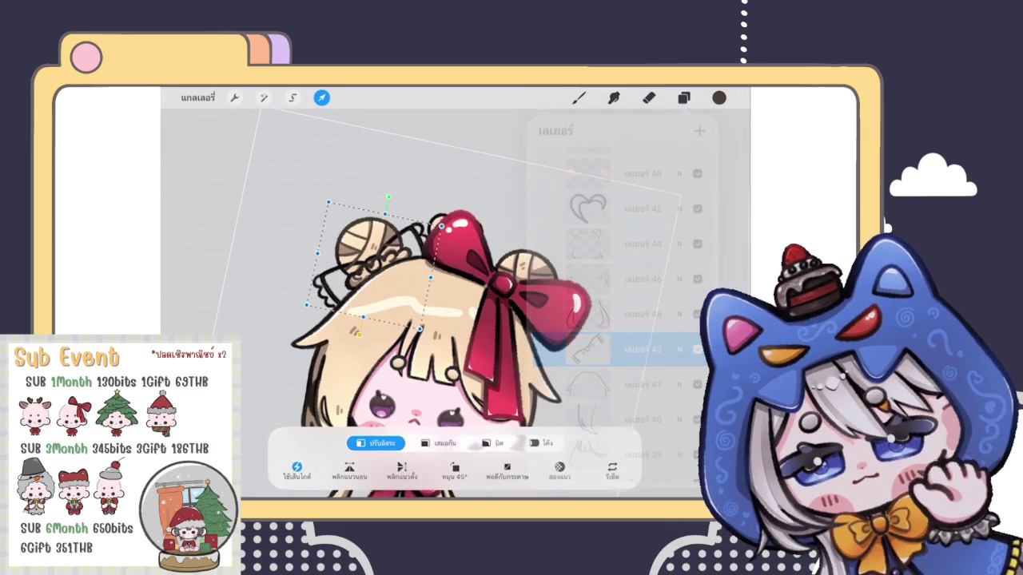
{"action": "left_click_drag", "start_coordinate": [388, 196], "coordinate": [355, 233]}
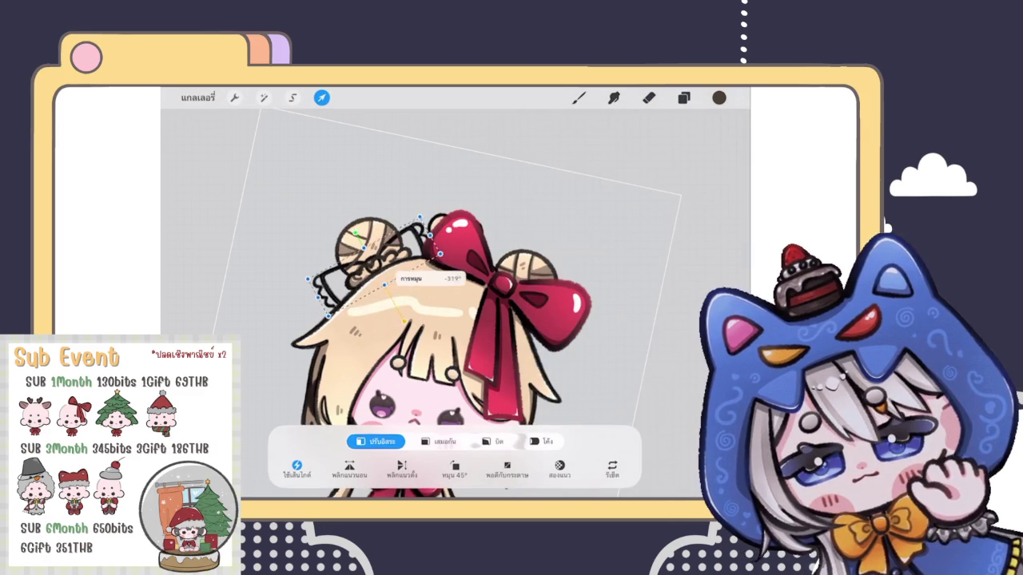
{"action": "scroll", "coordinate": [335, 260], "scroll_direction": "up", "scroll_amount": 3}
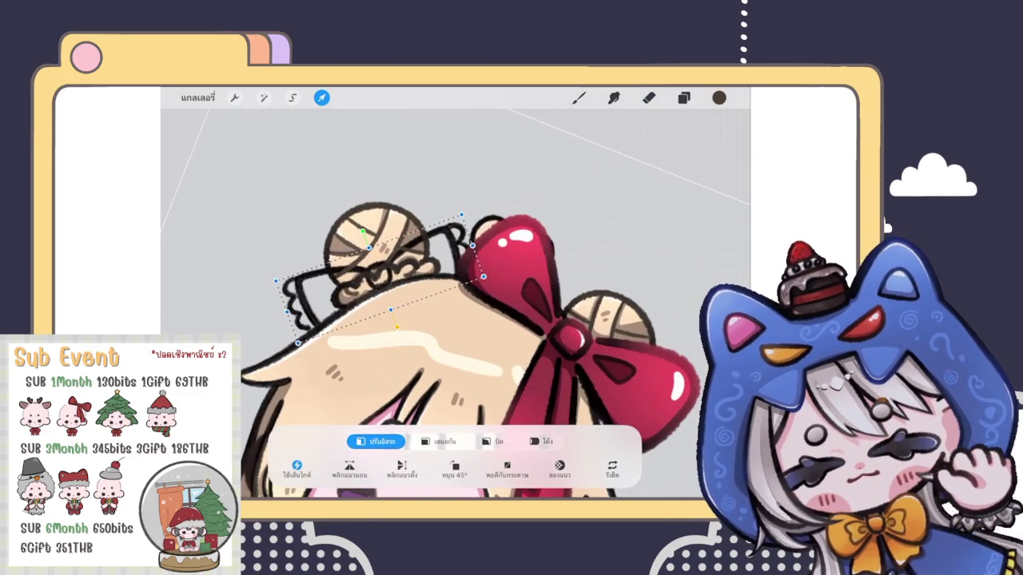
{"action": "left_click_drag", "start_coordinate": [461, 215], "coordinate": [449, 221]}
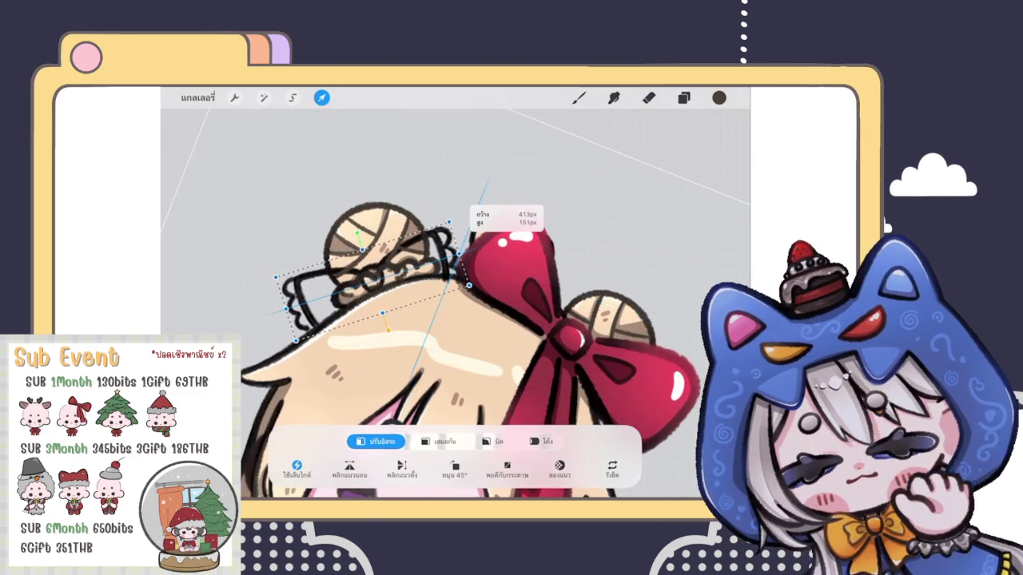
{"action": "left_click_drag", "start_coordinate": [376, 288], "coordinate": [383, 286]}
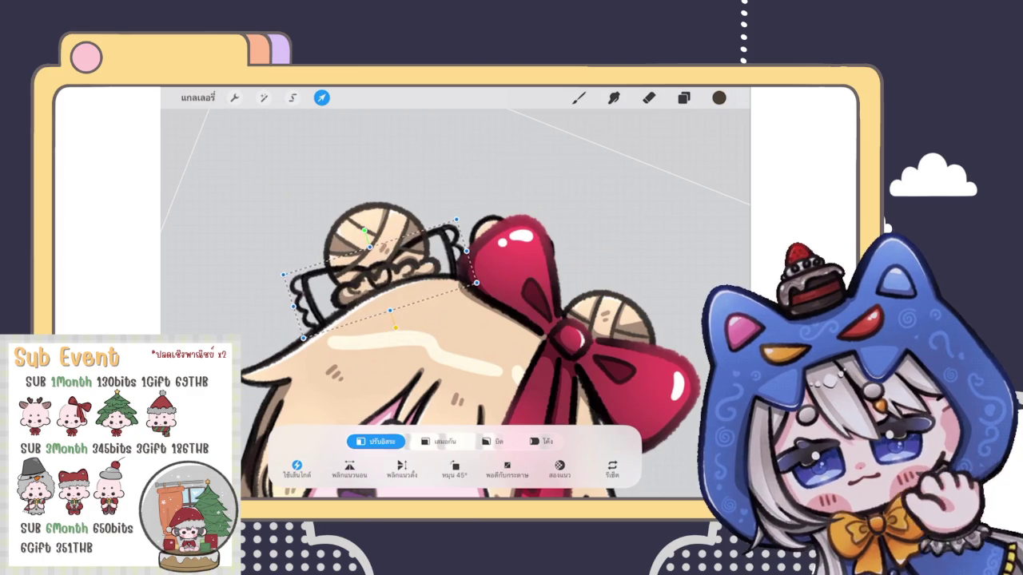
{"action": "key", "text": "e"}
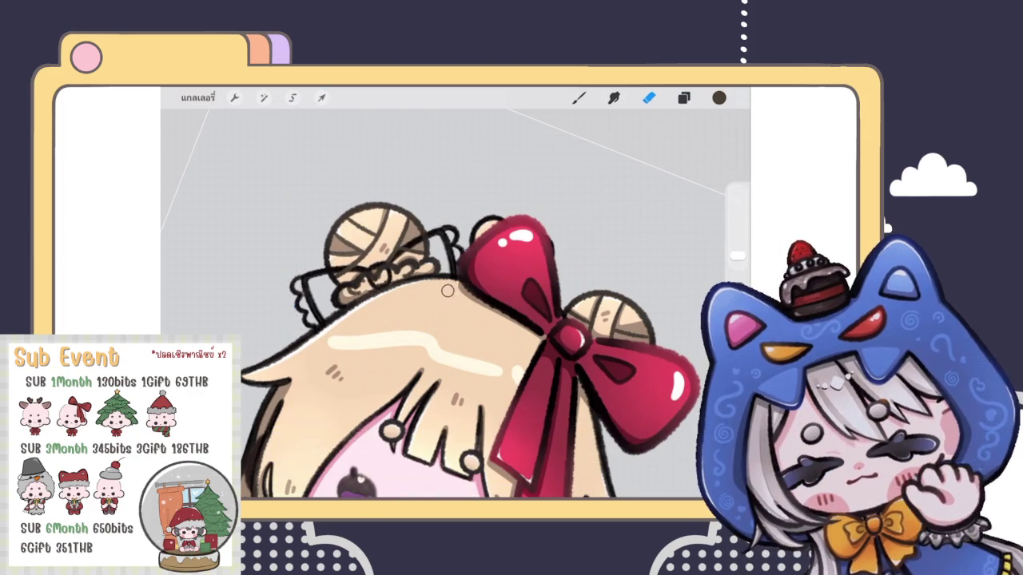
Hide layer 43's line art around the left bun and make layer 41 active
{"action": "scroll", "coordinate": [455, 304], "scroll_direction": "down", "scroll_amount": 5}
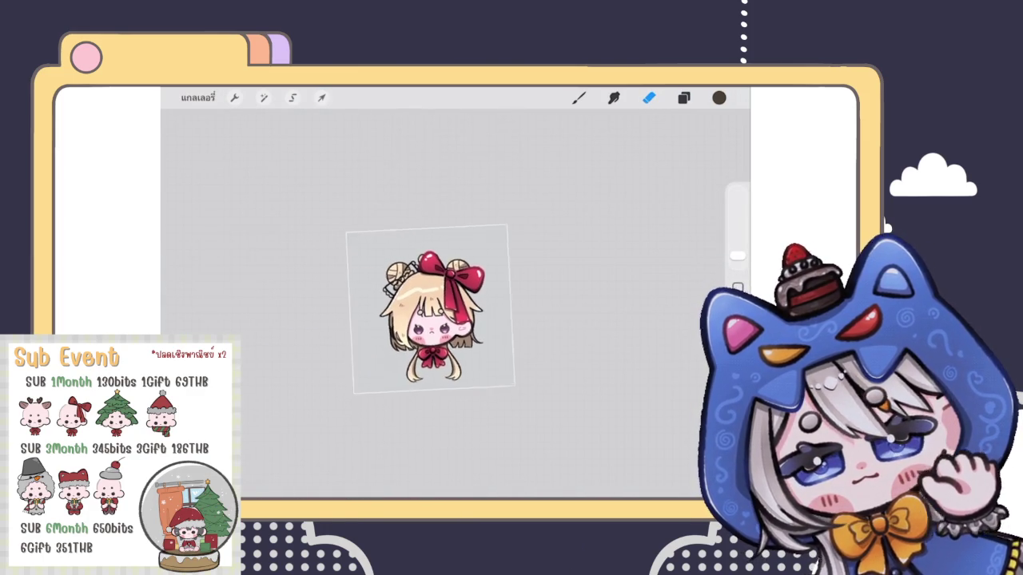
{"action": "scroll", "coordinate": [407, 304], "scroll_direction": "up", "scroll_amount": 3}
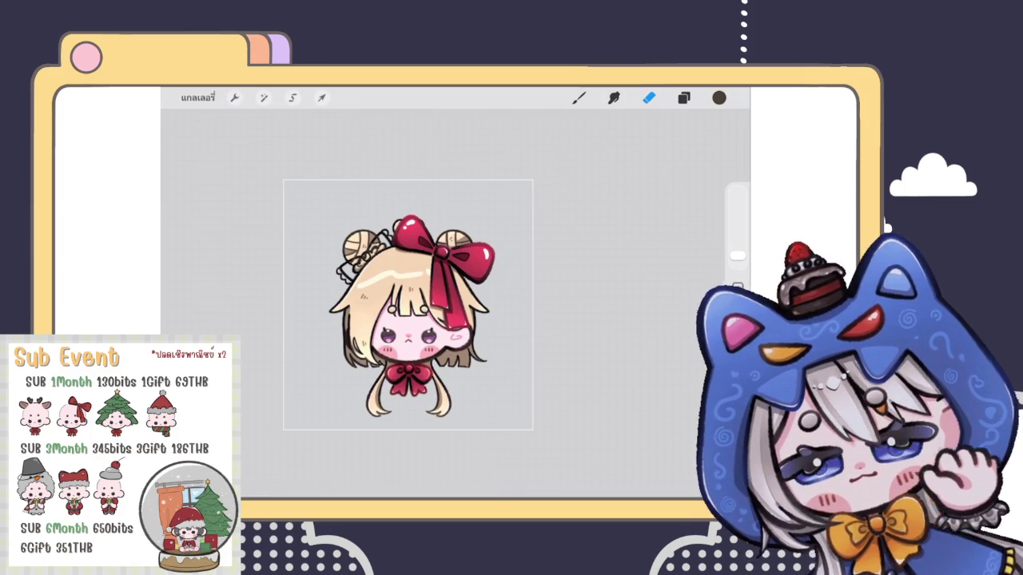
{"action": "left_click", "coordinate": [684, 97]}
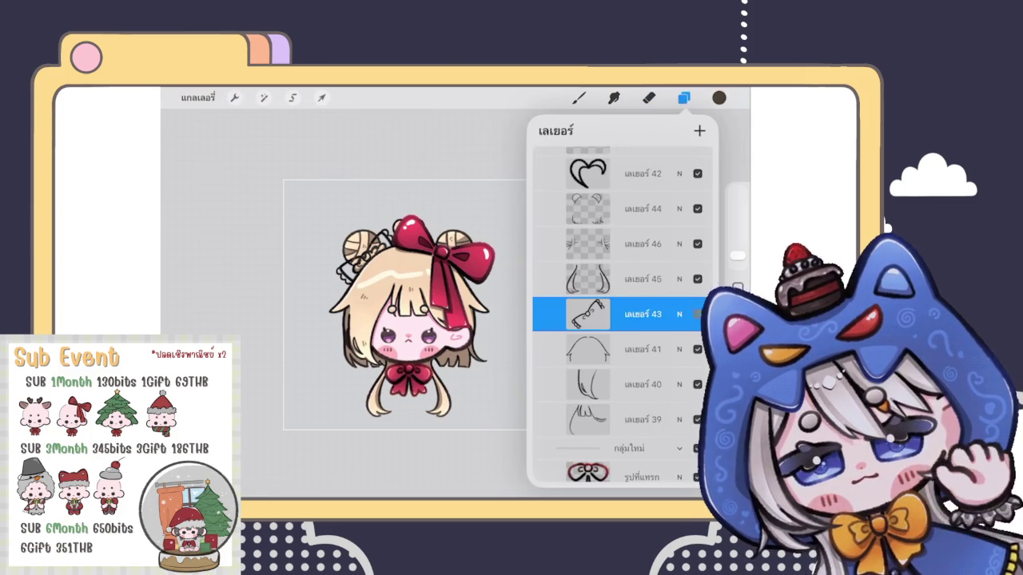
{"action": "left_click", "coordinate": [697, 314]}
{"action": "left_click", "coordinate": [632, 342]}
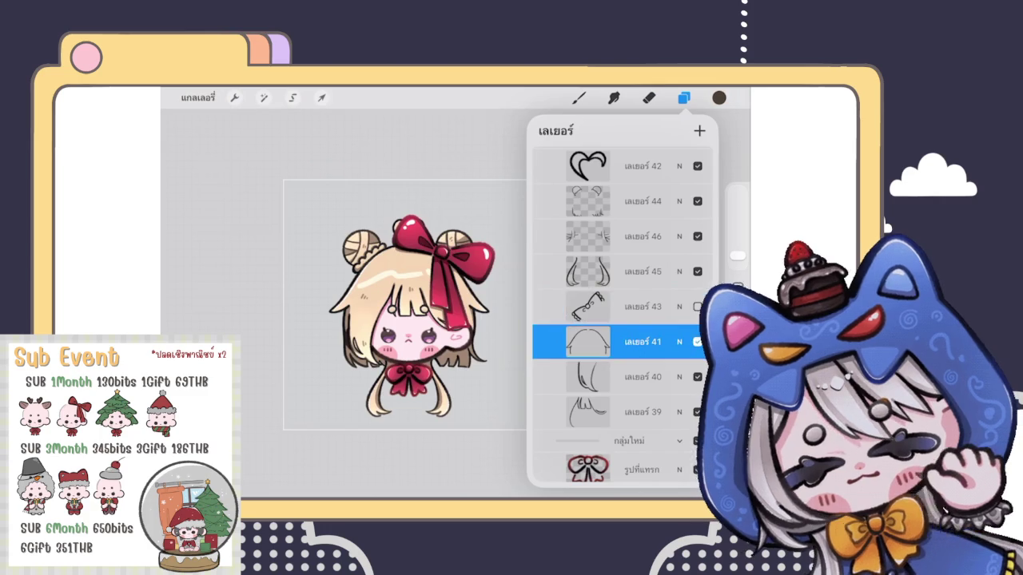
{"action": "left_click", "coordinate": [588, 342]}
{"action": "left_click", "coordinate": [367, 344]}
Pick a lighter brown and paint light-brown strokes on the left hair bun
{"action": "left_click", "coordinate": [719, 97]}
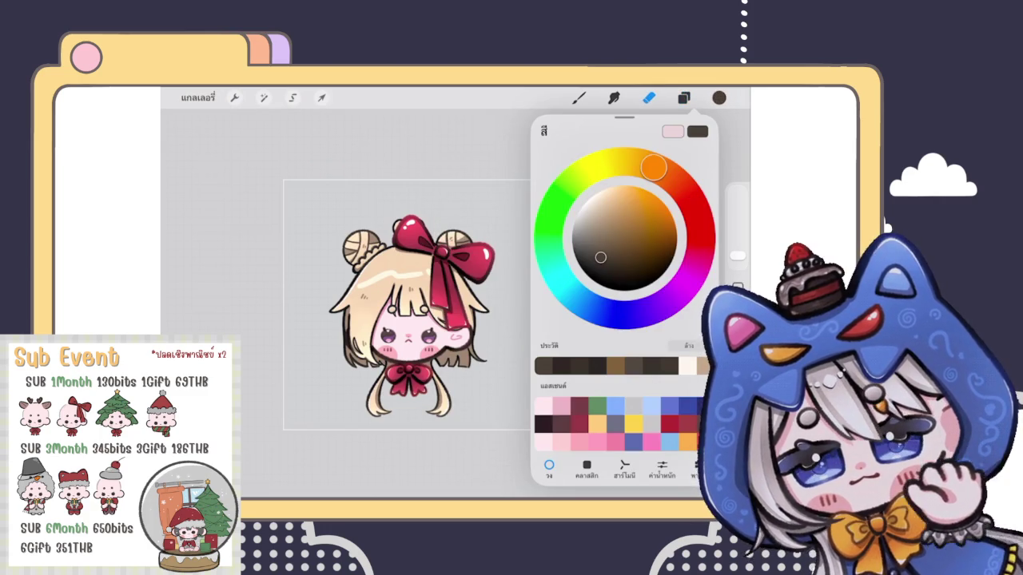
{"action": "left_click", "coordinate": [719, 98]}
{"action": "left_click", "coordinate": [578, 97]}
{"action": "scroll", "coordinate": [336, 327], "scroll_direction": "up", "scroll_amount": 5}
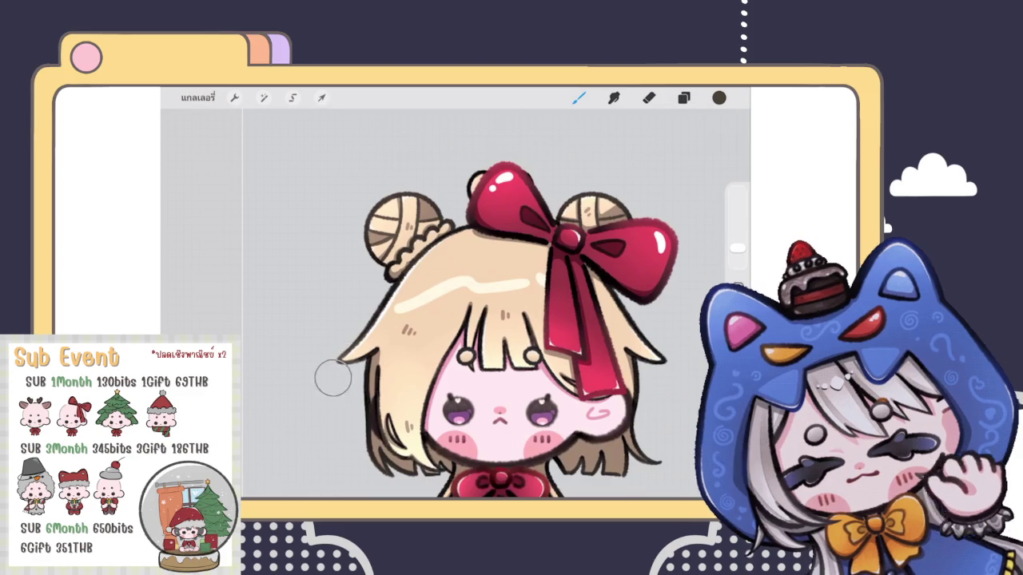
{"action": "scroll", "coordinate": [330, 375], "scroll_direction": "down", "scroll_amount": 3}
{"action": "scroll", "coordinate": [331, 375], "scroll_direction": "down", "scroll_amount": 2}
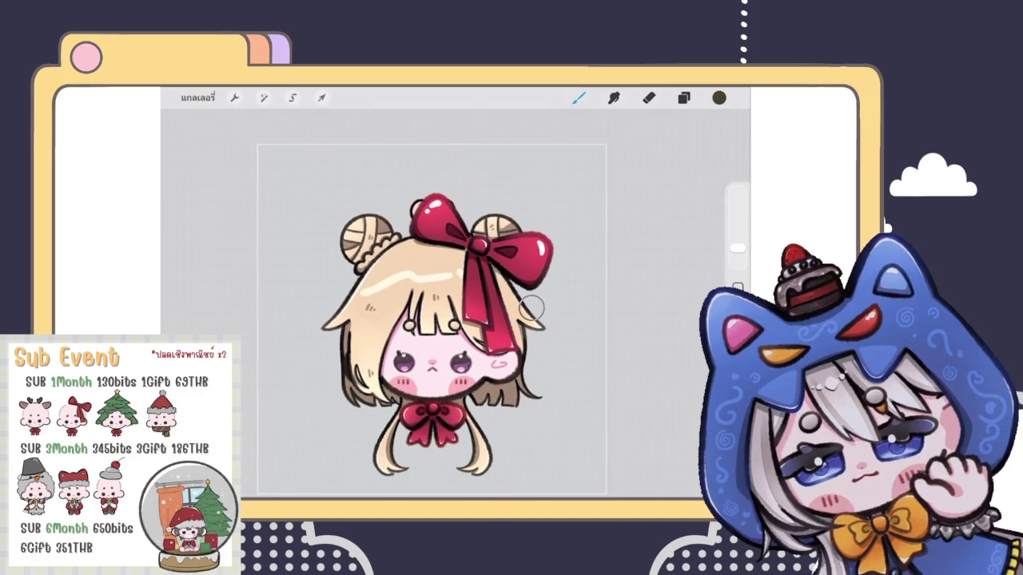
{"action": "scroll", "coordinate": [388, 262], "scroll_direction": "up", "scroll_amount": 3}
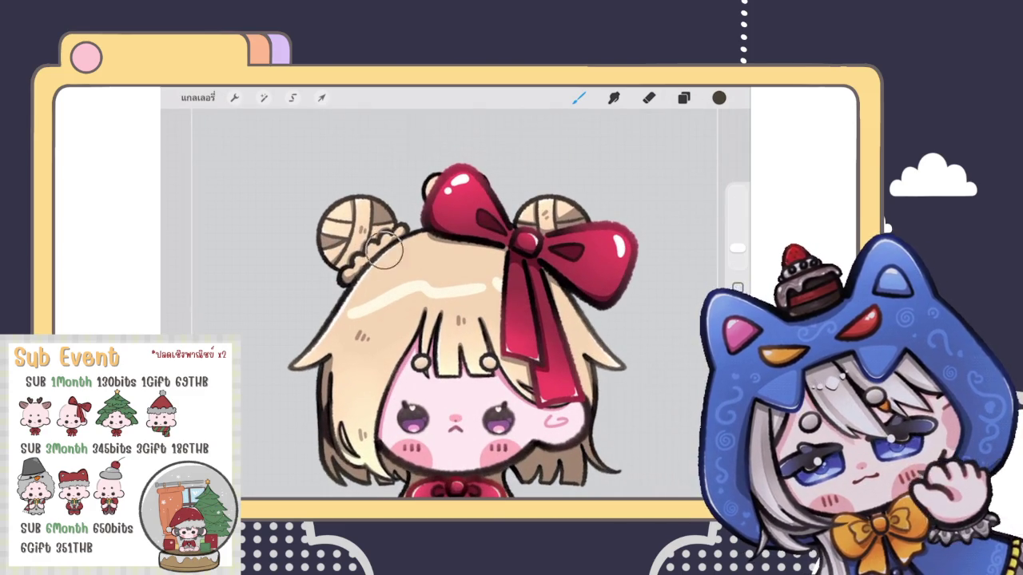
{"action": "left_click", "coordinate": [719, 98]}
{"action": "left_click", "coordinate": [604, 248]}
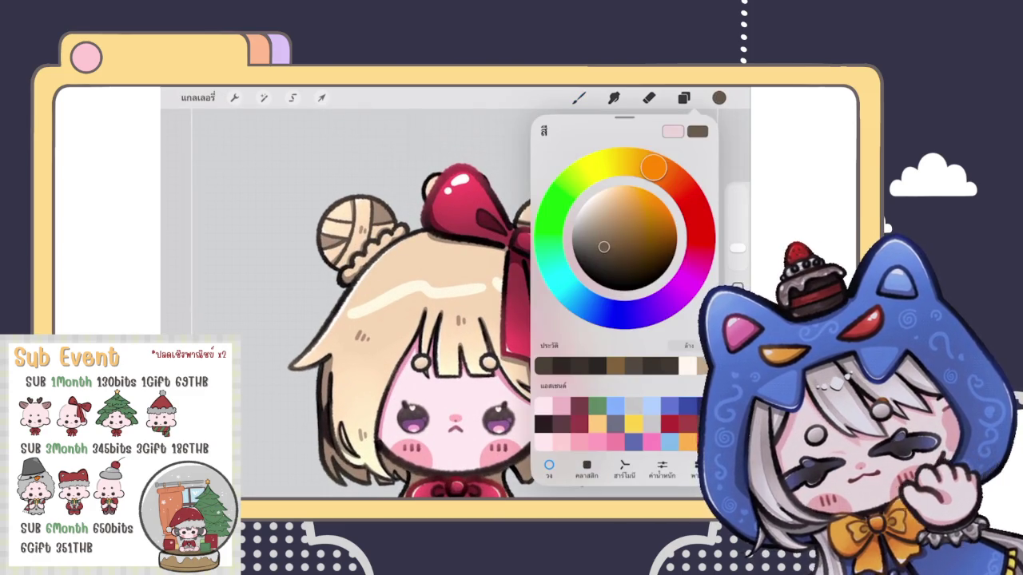
{"action": "mouse_move", "coordinate": [376, 223]}
{"action": "left_mouse_down"}
{"action": "mouse_move", "coordinate": [407, 254]}
{"action": "mouse_move", "coordinate": [404, 270]}
{"action": "mouse_move", "coordinate": [431, 248]}
{"action": "left_mouse_up"}
Select layer 40, drag it in the layer stack and drop it back in place
{"action": "left_click", "coordinate": [683, 97]}
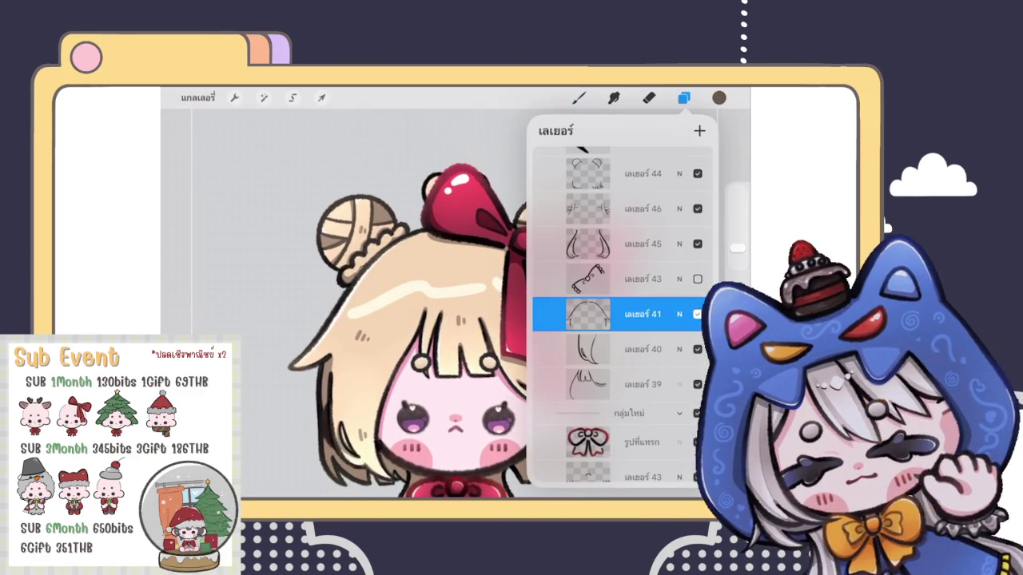
{"action": "left_click", "coordinate": [639, 349]}
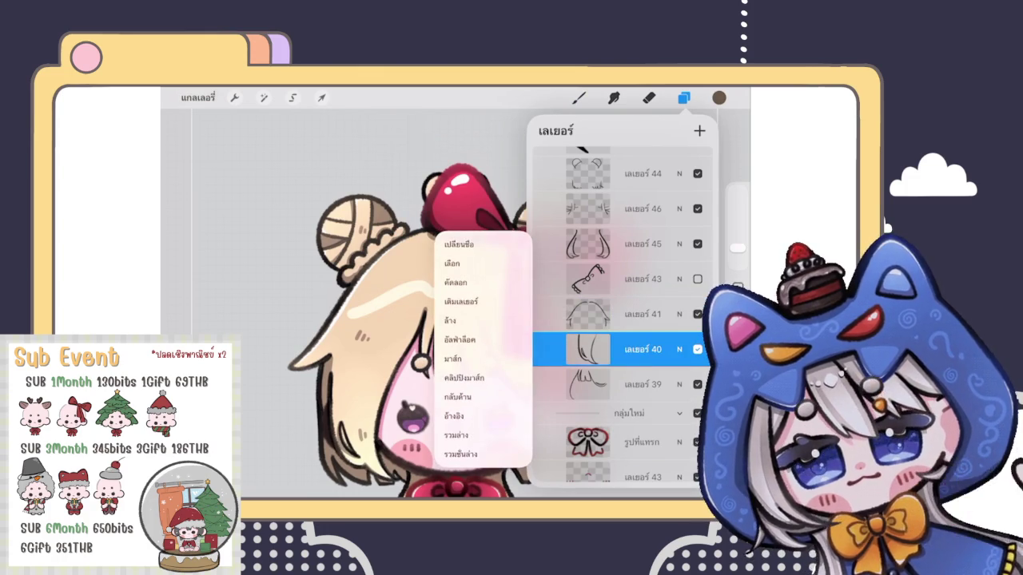
{"action": "scroll", "coordinate": [383, 304], "scroll_direction": "up", "scroll_amount": 5}
{"action": "left_click", "coordinate": [683, 98]}
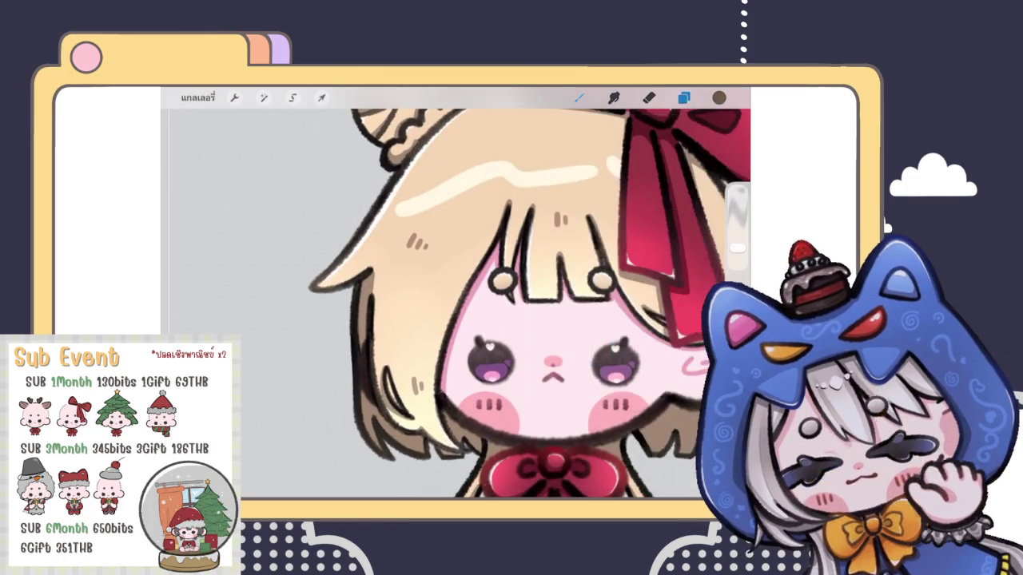
{"action": "scroll", "coordinate": [383, 303], "scroll_direction": "down", "scroll_amount": 5}
{"action": "left_click", "coordinate": [683, 97]}
{"action": "left_click_drag", "start_coordinate": [631, 314], "coordinate": [607, 314]}
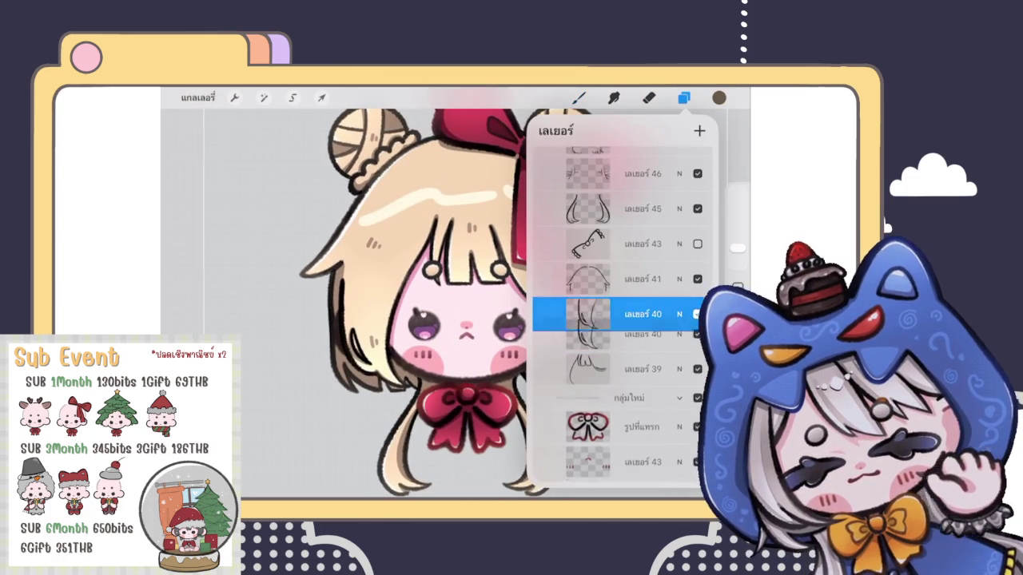
{"action": "left_click", "coordinate": [588, 314]}
Brush soft brown shading onto the left side of the hair beside the face
{"action": "left_click", "coordinate": [495, 226]}
{"action": "mouse_move", "coordinate": [406, 394]}
{"action": "left_mouse_down"}
{"action": "mouse_move", "coordinate": [383, 407]}
{"action": "mouse_move", "coordinate": [349, 334]}
{"action": "left_mouse_up"}
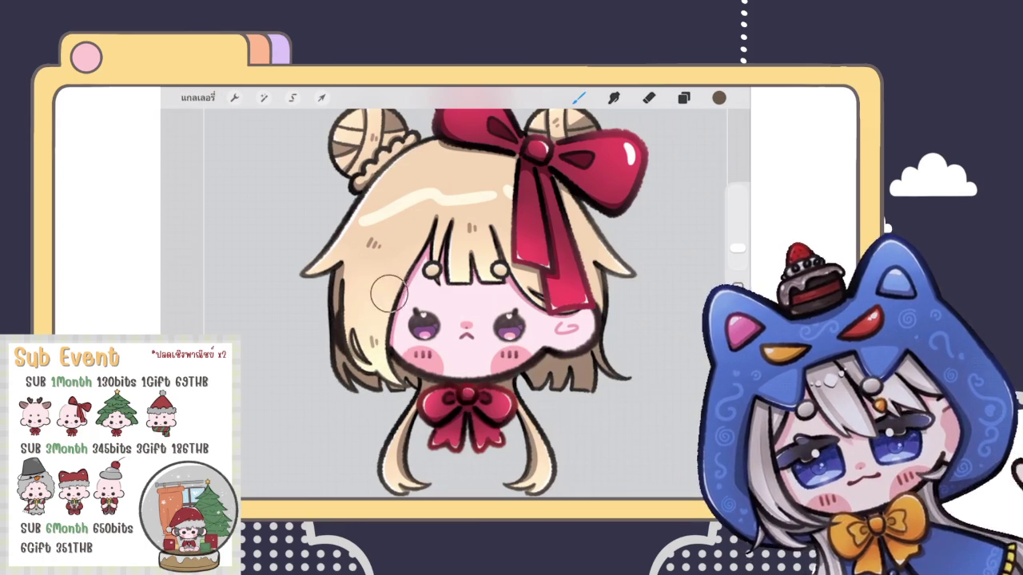
{"action": "left_click", "coordinate": [683, 97]}
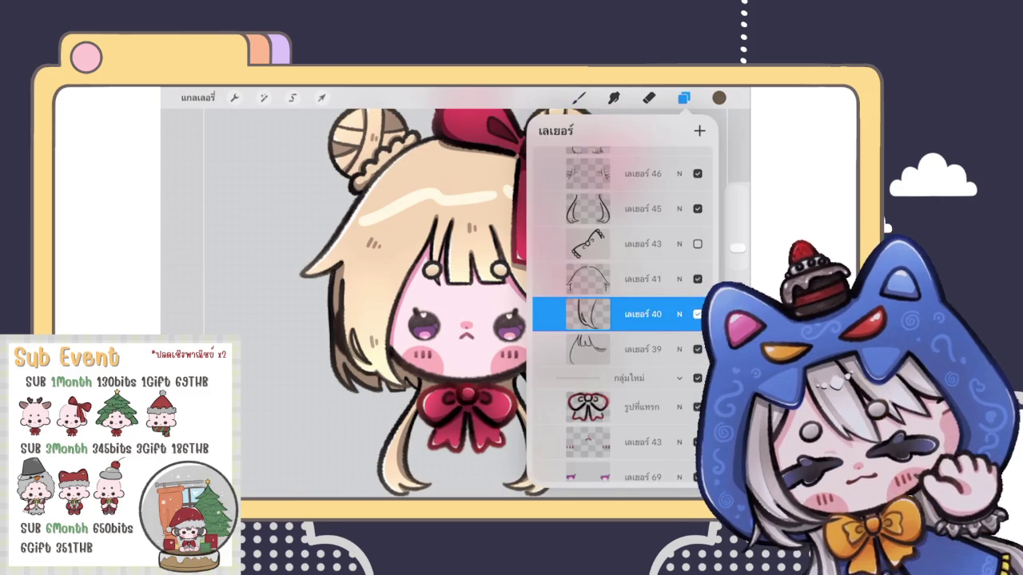
Select layer 39, try a brown fill on it, then undo the fill
{"action": "left_click", "coordinate": [639, 349]}
{"action": "left_click", "coordinate": [588, 349]}
{"action": "left_click", "coordinate": [463, 329]}
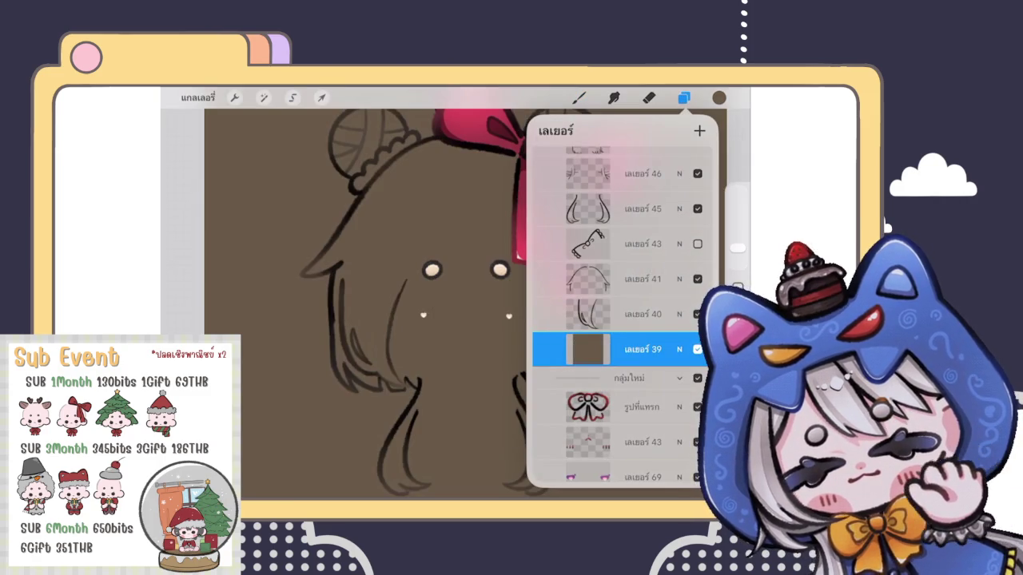
{"action": "key", "text": "ctrl+z"}
{"action": "left_click", "coordinate": [588, 349]}
{"action": "left_click", "coordinate": [446, 299]}
{"action": "left_click", "coordinate": [446, 300]}
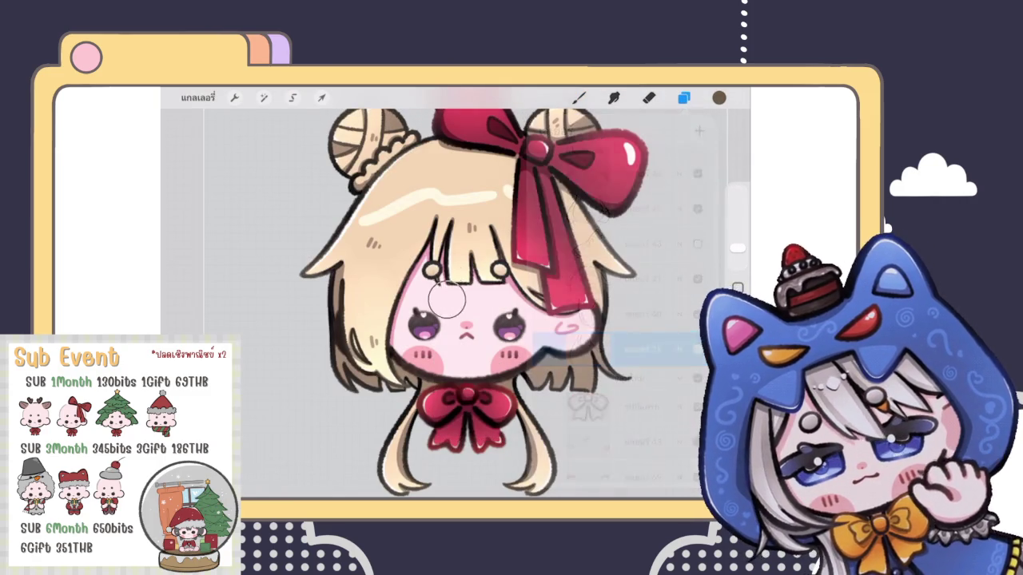
Draw a small pink curl on the girl's right cheek
{"action": "scroll", "coordinate": [511, 295], "scroll_direction": "up", "scroll_amount": 3}
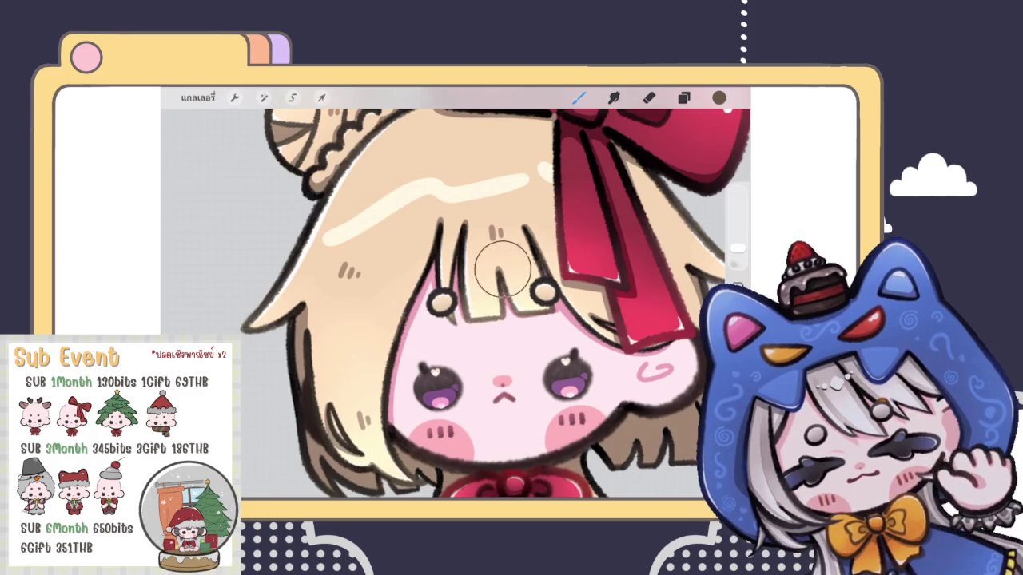
{"action": "scroll", "coordinate": [496, 295], "scroll_direction": "down", "scroll_amount": 5}
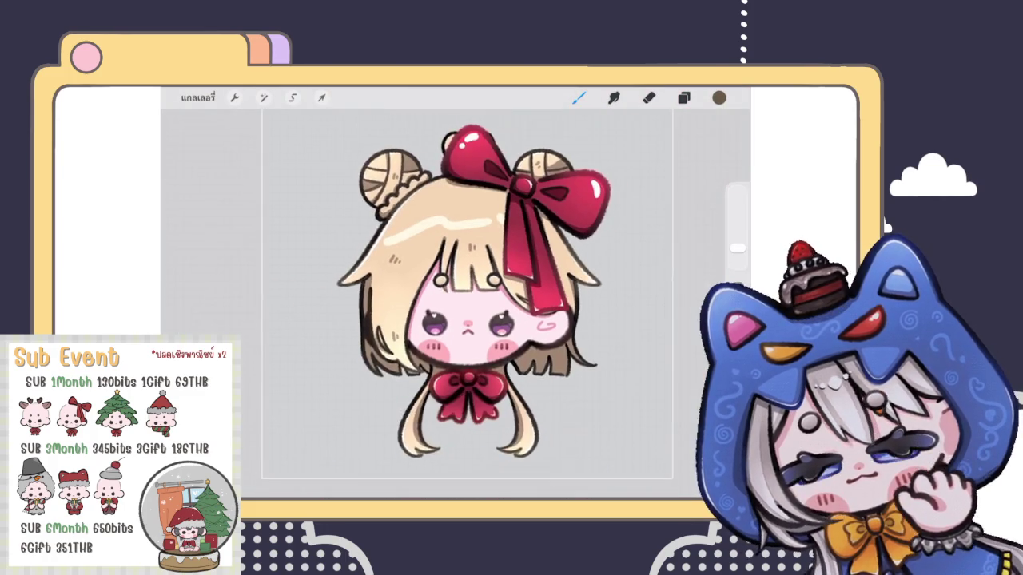
{"action": "scroll", "coordinate": [504, 336], "scroll_direction": "up", "scroll_amount": 3}
{"action": "left_click", "coordinate": [683, 98]}
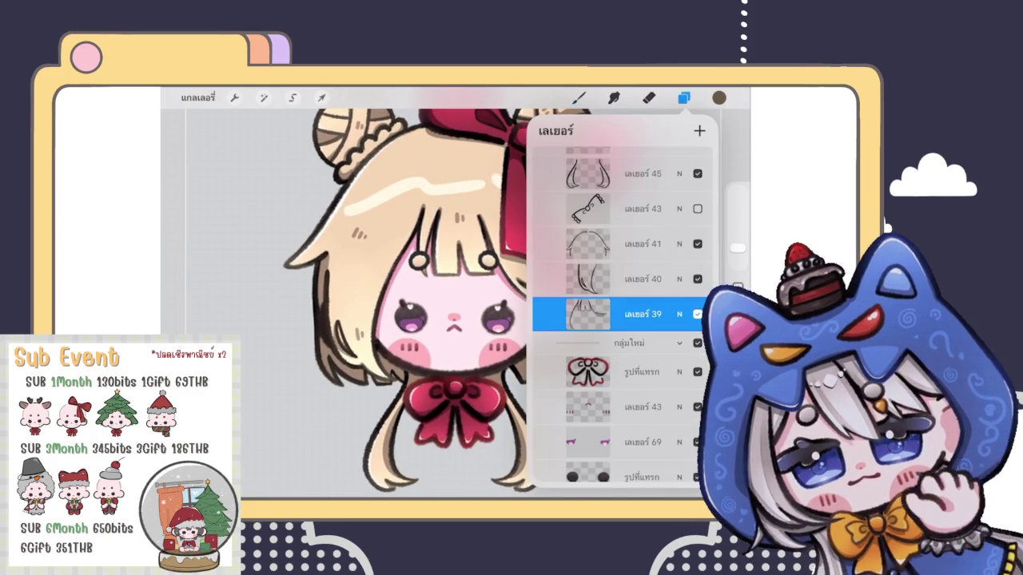
{"action": "left_click", "coordinate": [579, 97]}
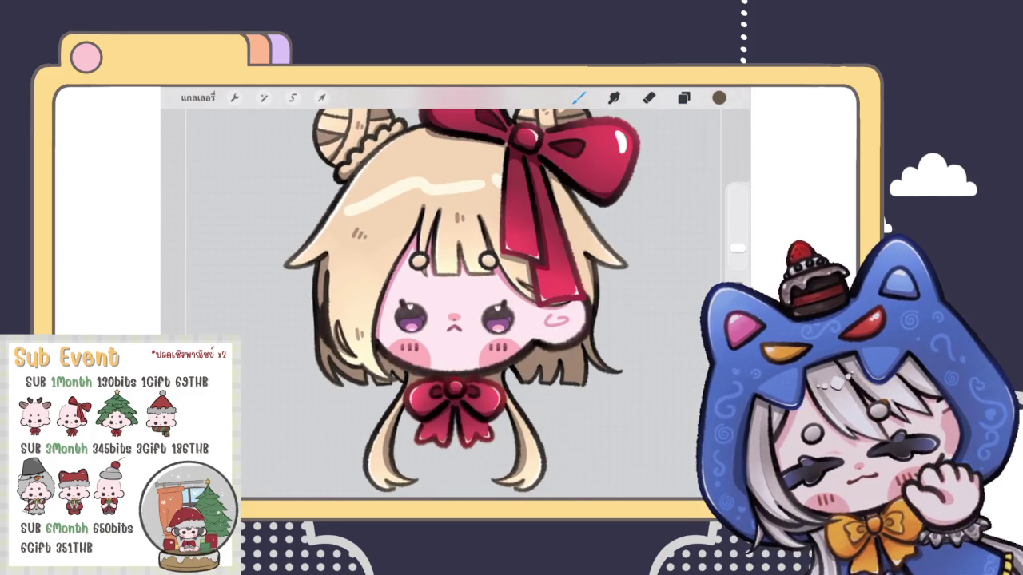
{"action": "left_click_drag", "start_coordinate": [548, 317], "coordinate": [567, 322]}
{"action": "scroll", "coordinate": [464, 304], "scroll_direction": "down", "scroll_amount": 5}
{"action": "scroll", "coordinate": [463, 304], "scroll_direction": "up", "scroll_amount": 4}
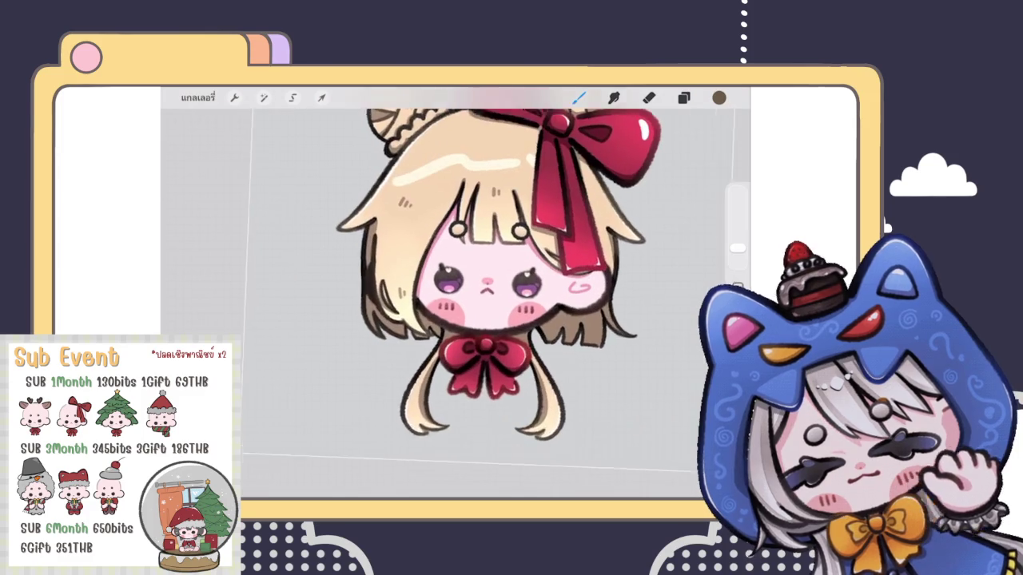
Review the canvas and reopen the layer list
{"action": "left_click", "coordinate": [683, 97]}
{"action": "left_click", "coordinate": [579, 97]}
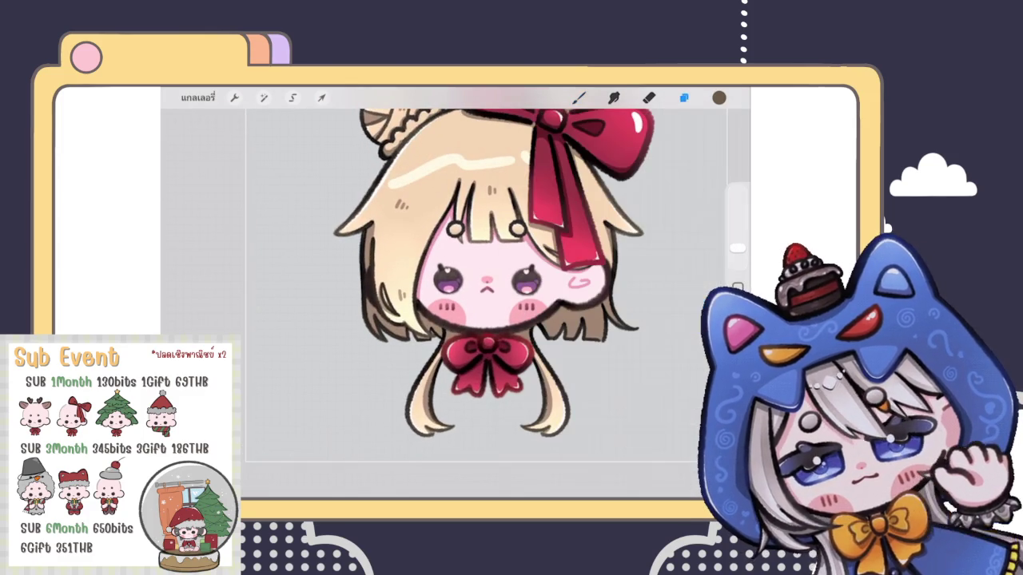
{"action": "scroll", "coordinate": [491, 272], "scroll_direction": "down", "scroll_amount": 2}
{"action": "scroll", "coordinate": [495, 264], "scroll_direction": "down", "scroll_amount": 3}
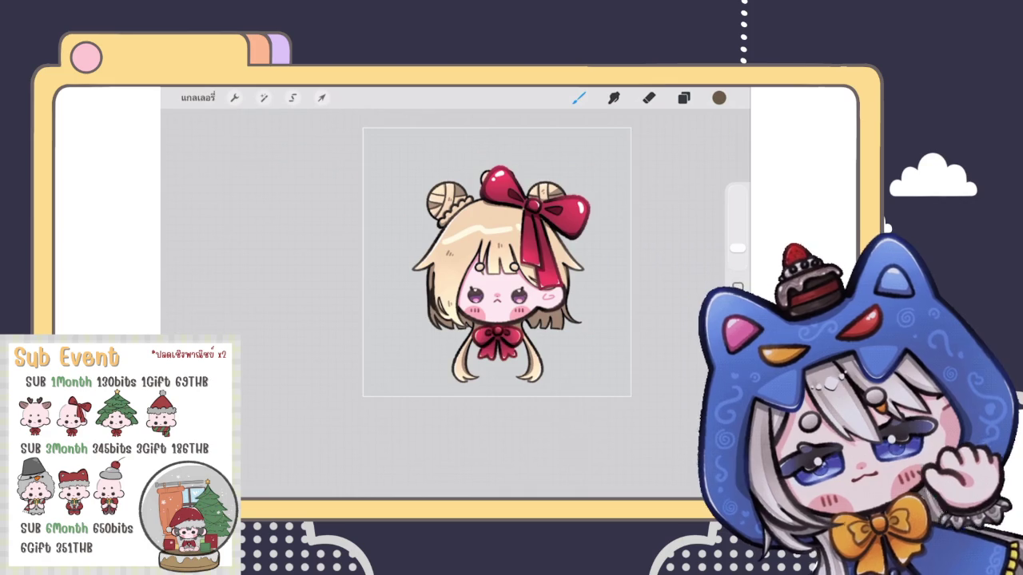
{"action": "scroll", "coordinate": [495, 263], "scroll_direction": "up", "scroll_amount": 3}
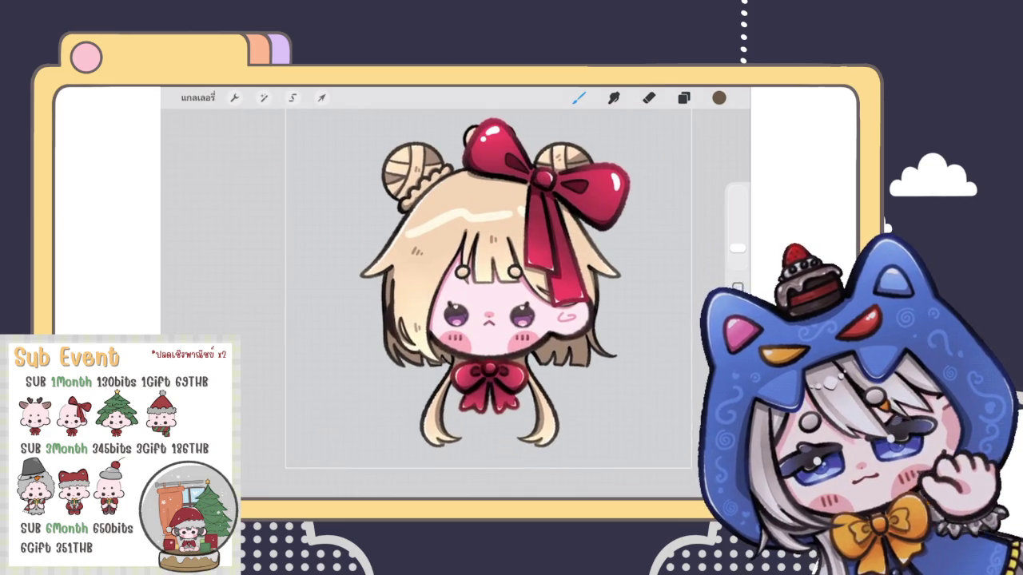
{"action": "left_click", "coordinate": [684, 98]}
{"action": "scroll", "coordinate": [619, 311], "scroll_direction": "down", "scroll_amount": 5}
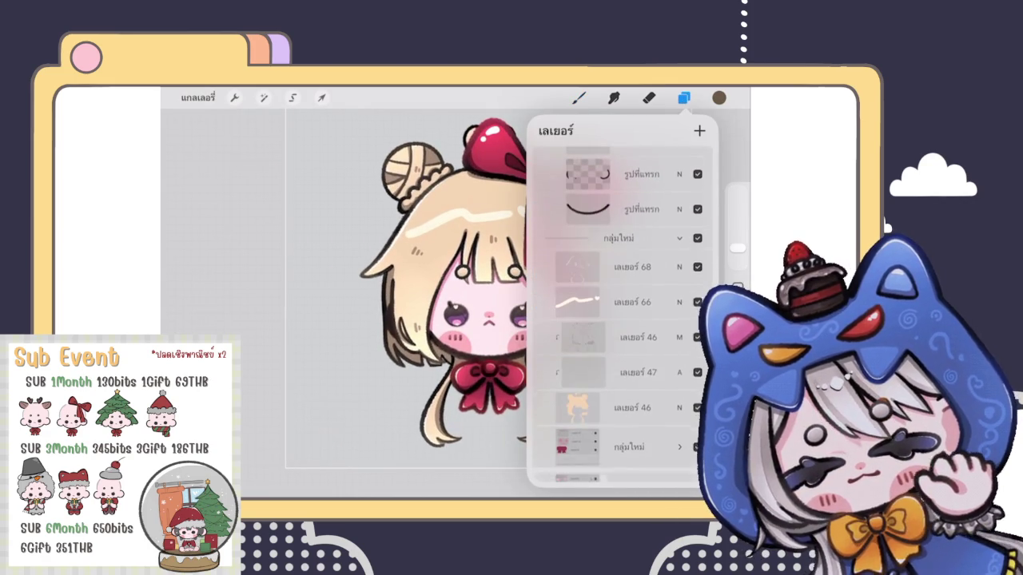
Select layer 47 and pick a light peach painting colour
{"action": "left_click", "coordinate": [631, 378]}
{"action": "left_click", "coordinate": [719, 97]}
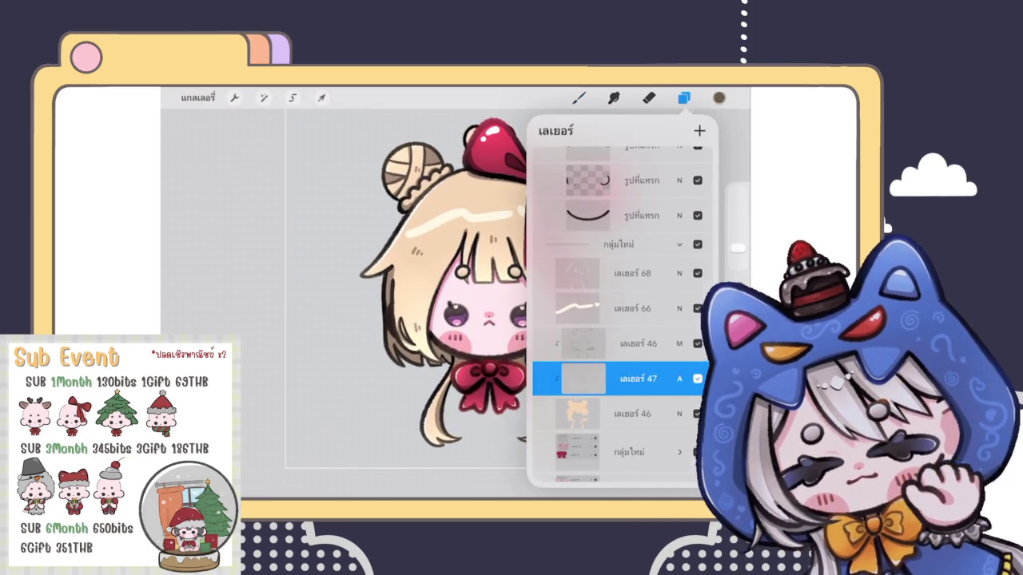
{"action": "left_click", "coordinate": [703, 132]}
{"action": "left_click", "coordinate": [578, 97]}
{"action": "scroll", "coordinate": [496, 304], "scroll_direction": "down", "scroll_amount": 3}
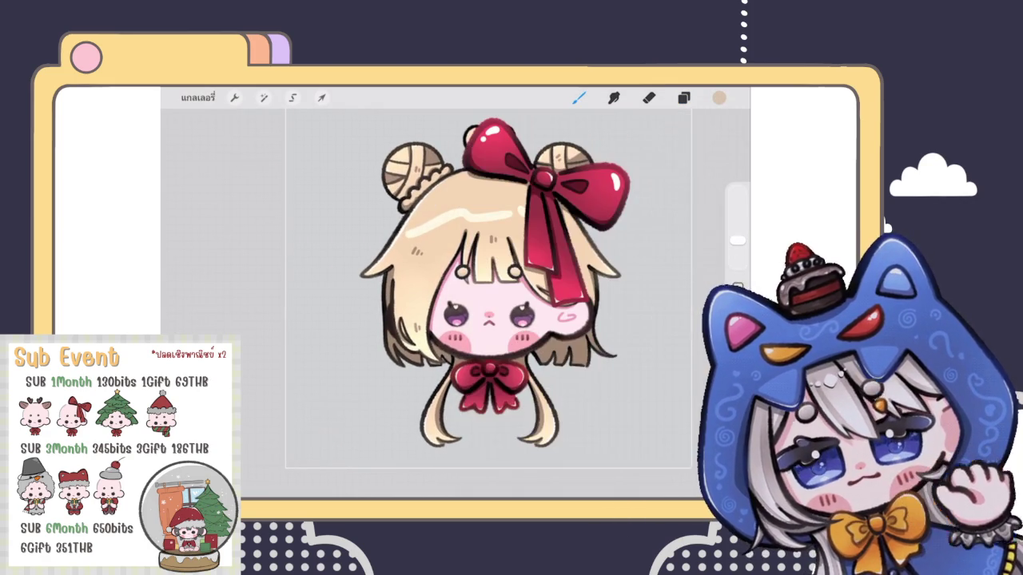
{"action": "scroll", "coordinate": [495, 303], "scroll_direction": "up", "scroll_amount": 5}
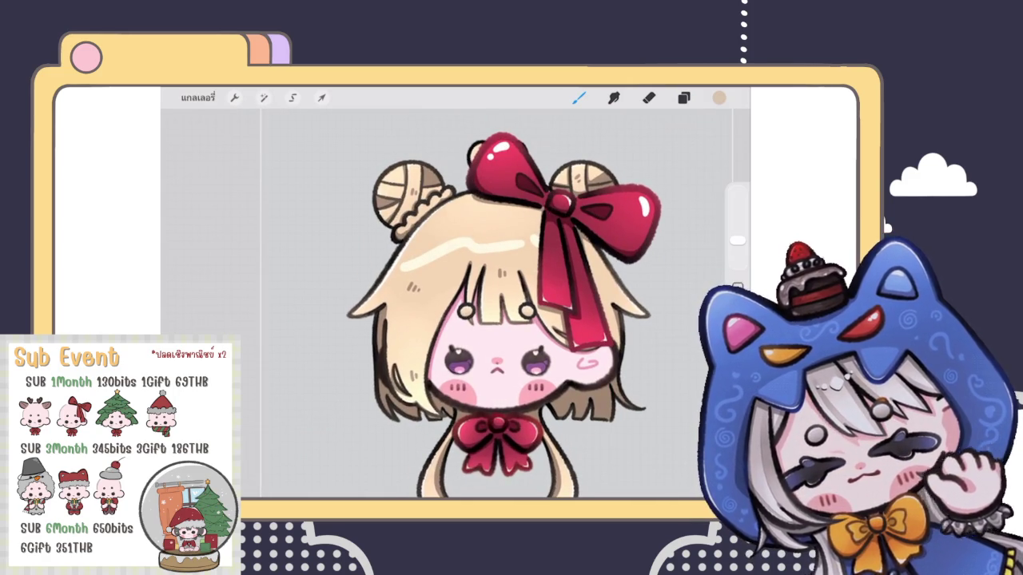
Redo the last undone stroke and bring up the layer list
{"action": "key", "text": "ctrl+shift+z"}
{"action": "scroll", "coordinate": [504, 304], "scroll_direction": "down", "scroll_amount": 3}
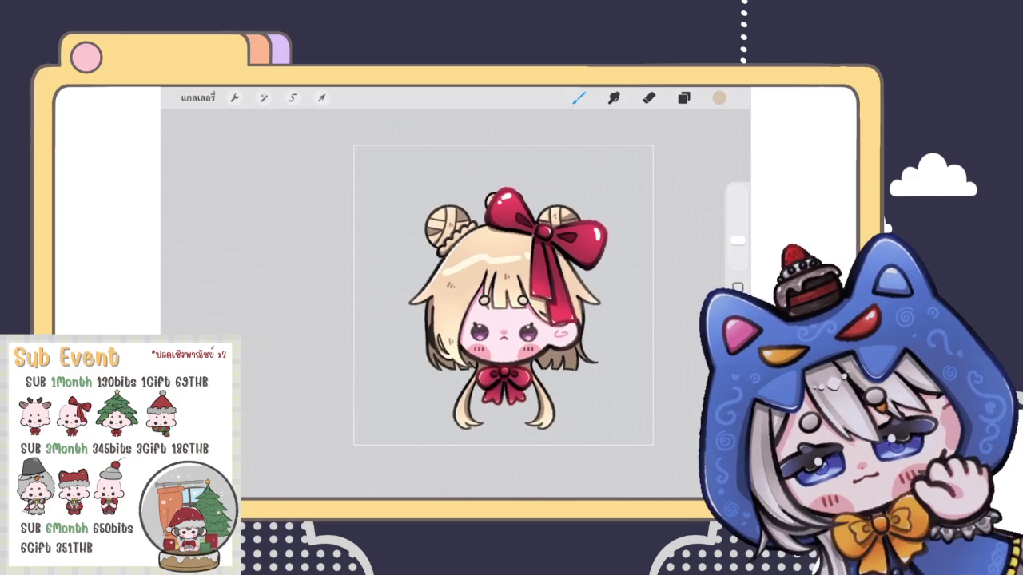
{"action": "scroll", "coordinate": [535, 352], "scroll_direction": "up", "scroll_amount": 3}
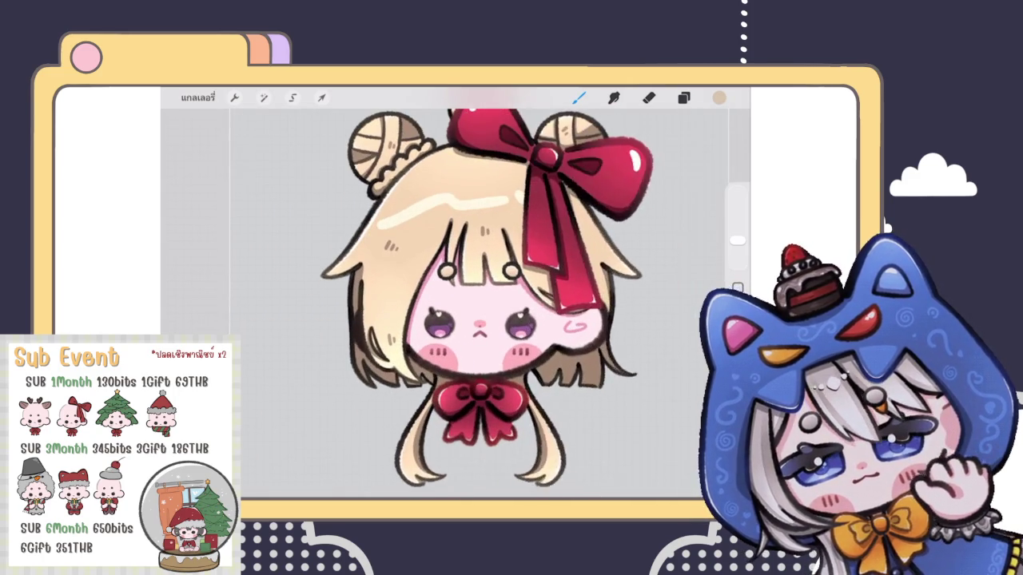
{"action": "key", "text": "l"}
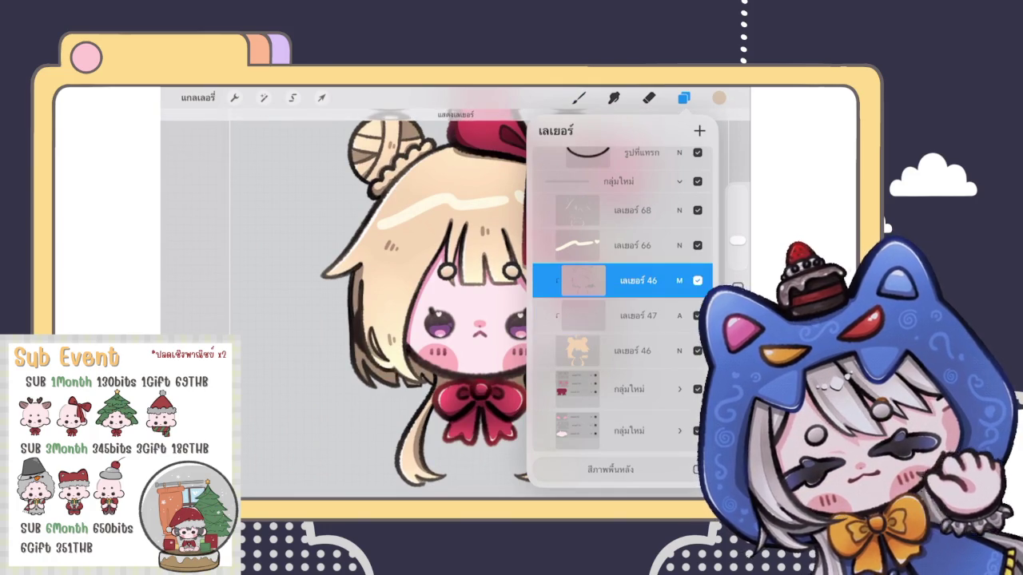
Switch to the ตัวเขียน brush and add a short hair stroke on the bangs
{"action": "left_click", "coordinate": [719, 98]}
{"action": "left_click", "coordinate": [579, 98]}
{"action": "left_click", "coordinate": [620, 299]}
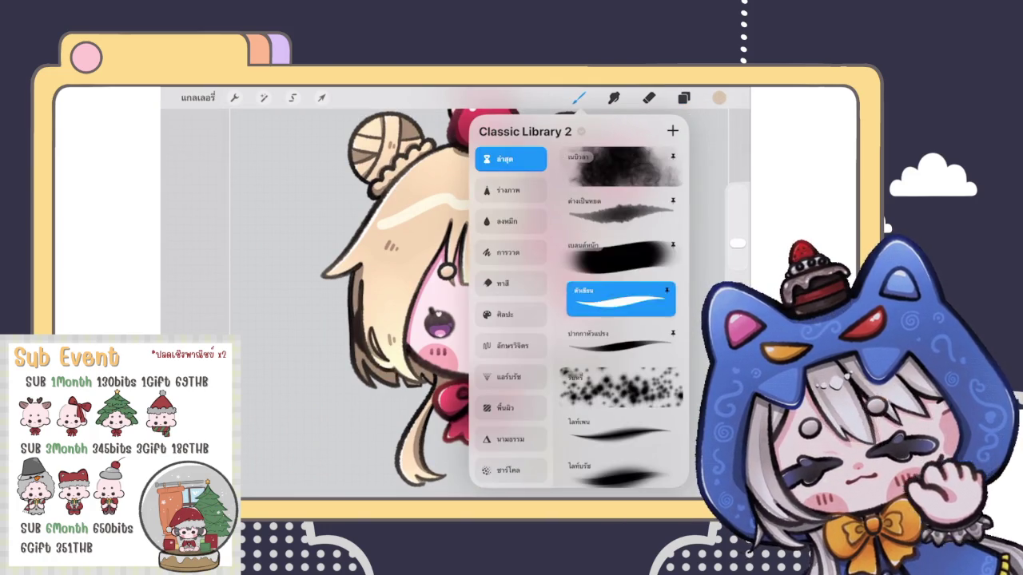
{"action": "left_click", "coordinate": [578, 98]}
{"action": "scroll", "coordinate": [383, 240], "scroll_direction": "up", "scroll_amount": 3}
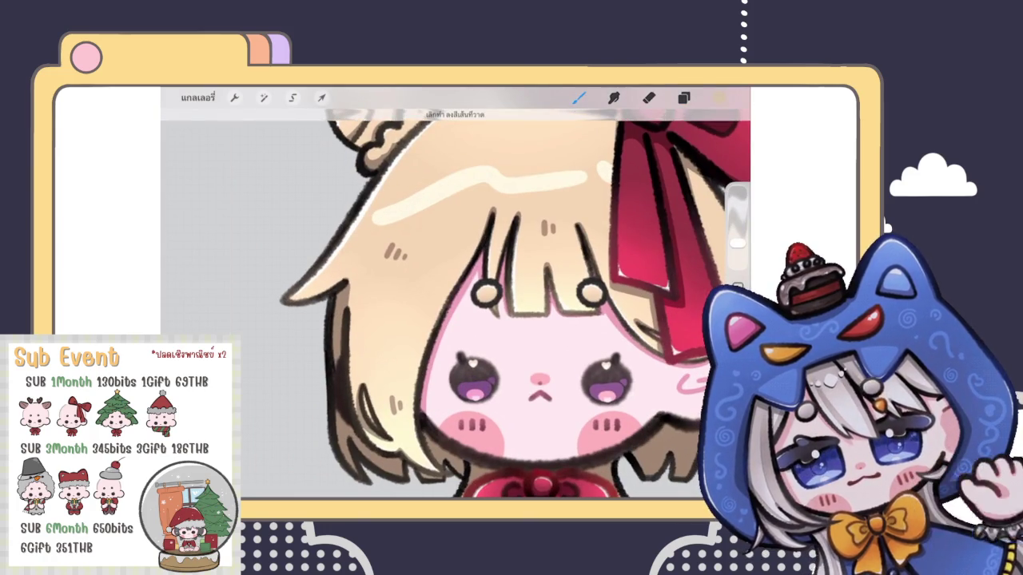
{"action": "scroll", "coordinate": [512, 288], "scroll_direction": "down", "scroll_amount": 3}
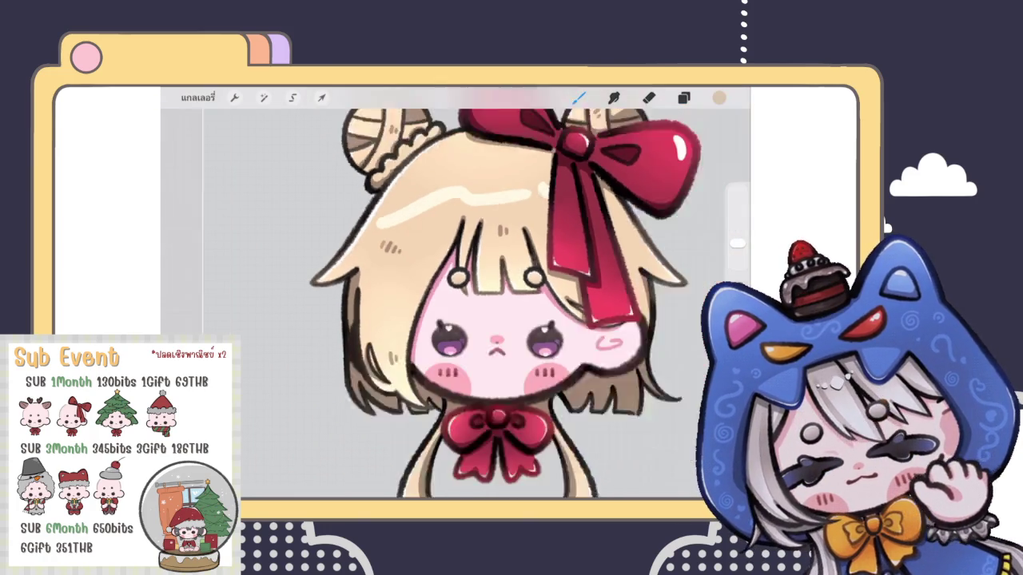
{"action": "scroll", "coordinate": [472, 303], "scroll_direction": "up", "scroll_amount": 3}
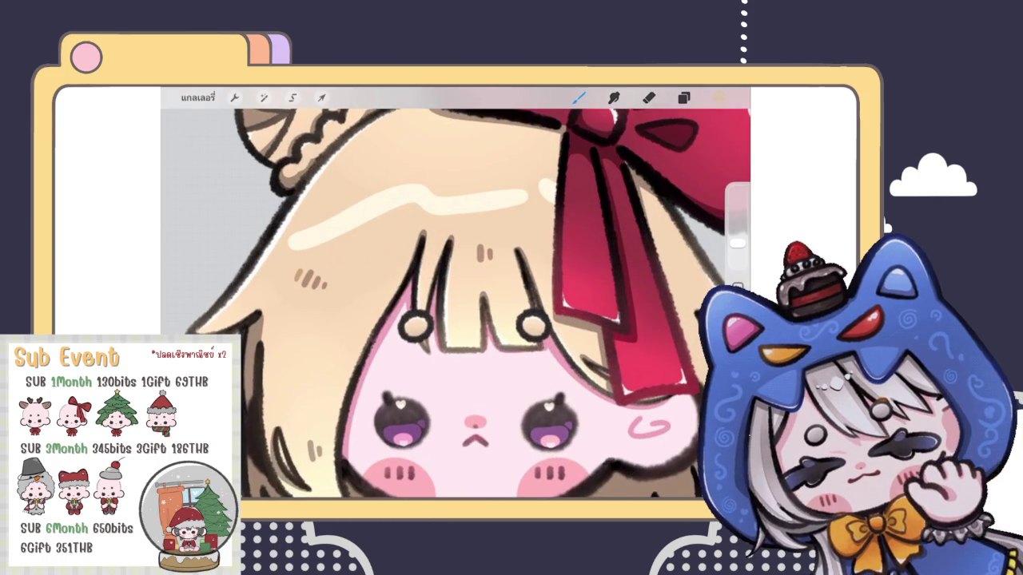
{"action": "left_click_drag", "start_coordinate": [472, 249], "coordinate": [471, 260]}
{"action": "scroll", "coordinate": [474, 241], "scroll_direction": "up", "scroll_amount": 2}
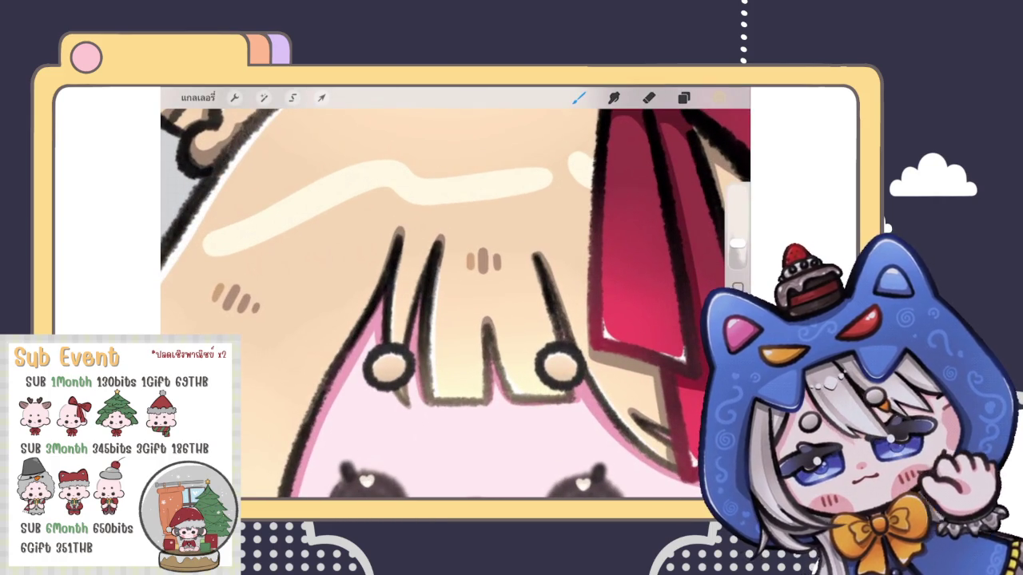
{"action": "scroll", "coordinate": [462, 235], "scroll_direction": "up", "scroll_amount": 2}
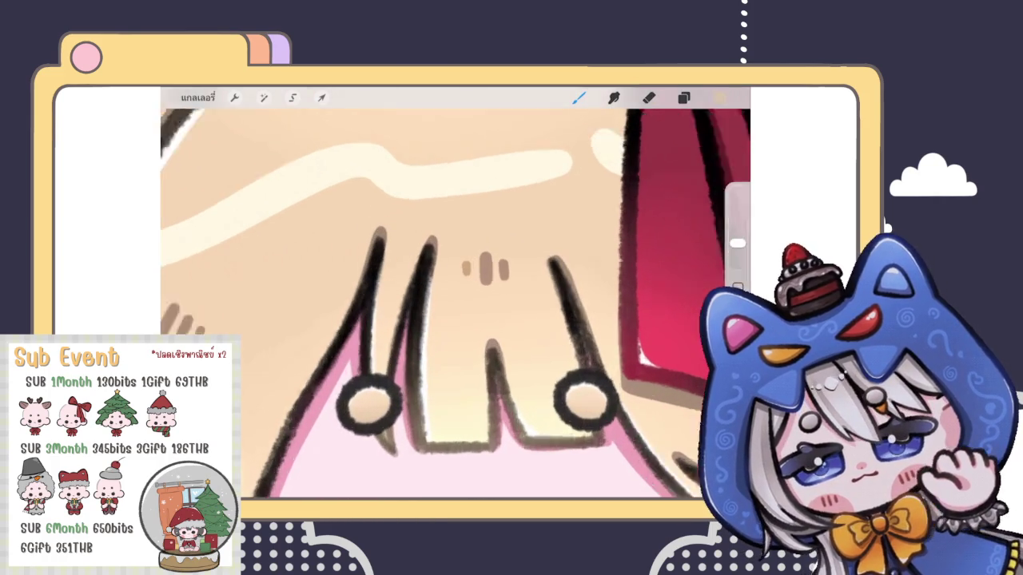
{"action": "scroll", "coordinate": [486, 243], "scroll_direction": "up", "scroll_amount": 2}
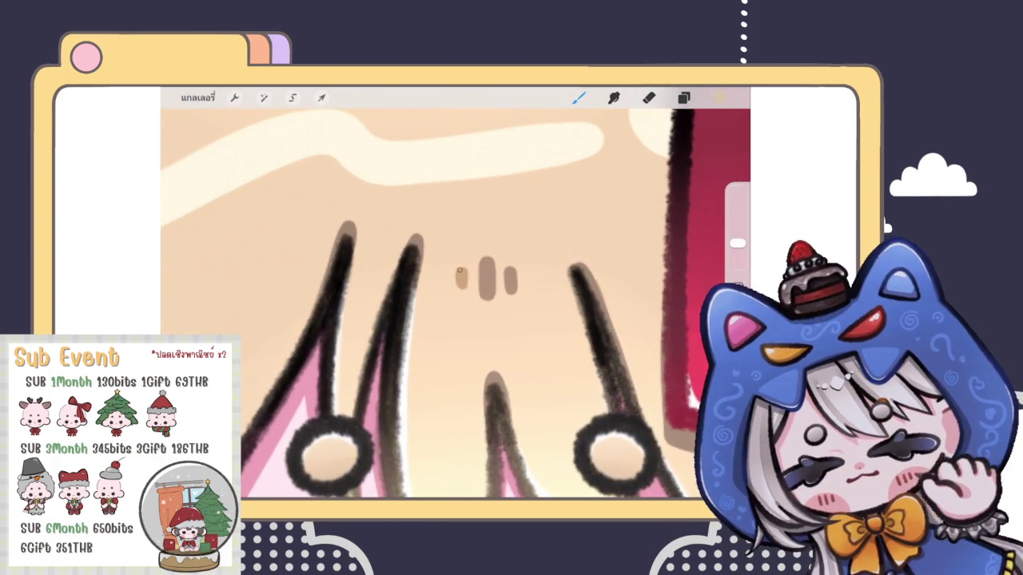
{"action": "scroll", "coordinate": [455, 295], "scroll_direction": "down", "scroll_amount": 3}
{"action": "scroll", "coordinate": [455, 295], "scroll_direction": "down", "scroll_amount": 3}
{"action": "scroll", "coordinate": [511, 304], "scroll_direction": "up", "scroll_amount": 3}
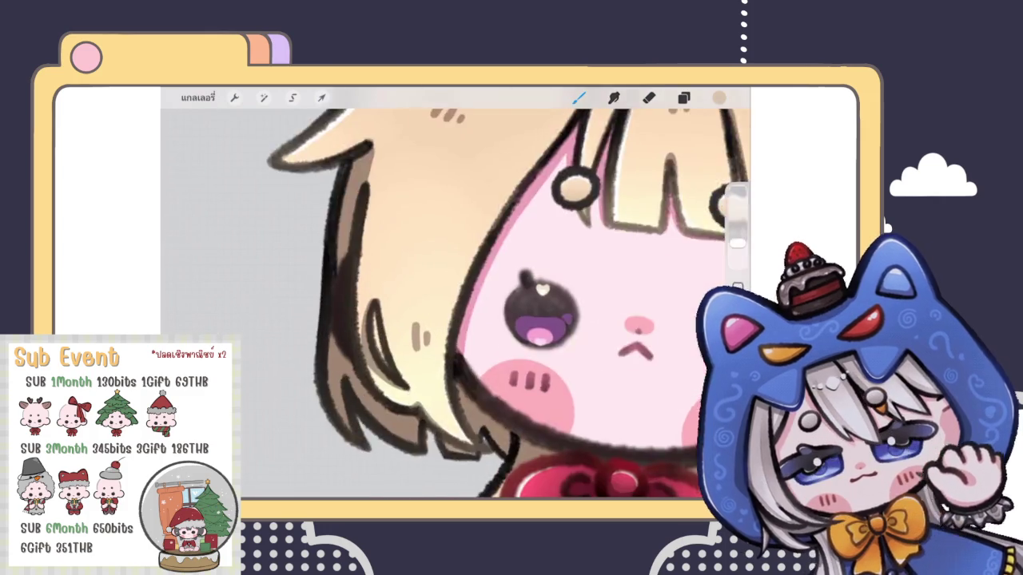
{"action": "scroll", "coordinate": [560, 304], "scroll_direction": "up", "scroll_amount": 2}
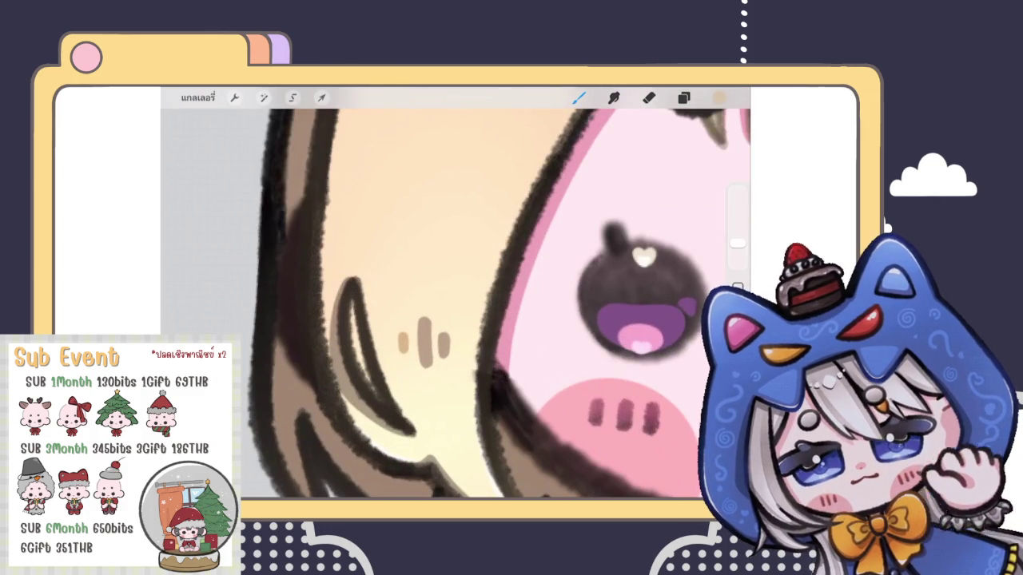
{"action": "scroll", "coordinate": [455, 304], "scroll_direction": "down", "scroll_amount": 3}
{"action": "scroll", "coordinate": [456, 304], "scroll_direction": "down", "scroll_amount": 5}
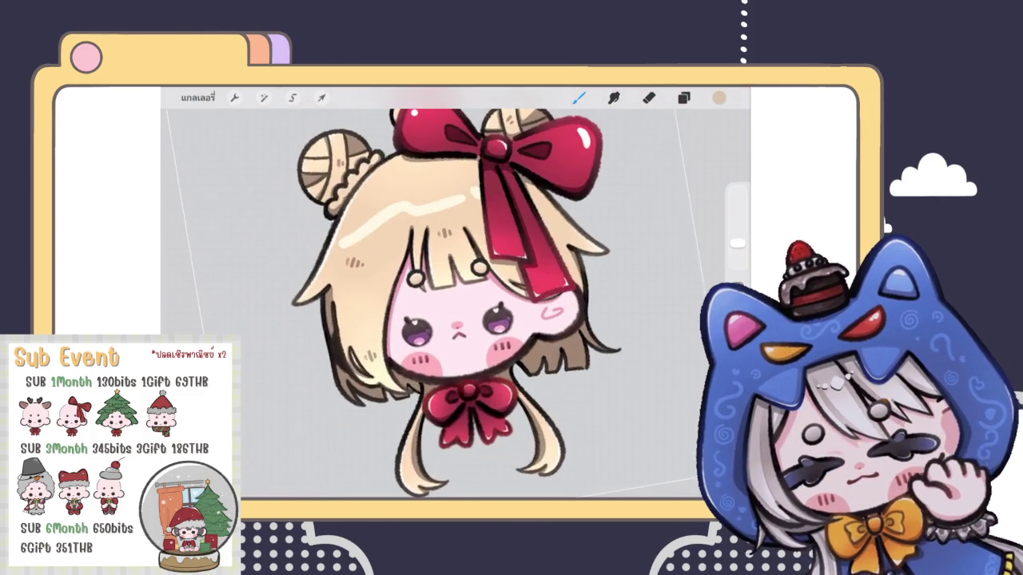
{"action": "scroll", "coordinate": [455, 295], "scroll_direction": "down", "scroll_amount": 3}
Add a small dark stroke in the hair beside the bow
{"action": "key", "text": "e"}
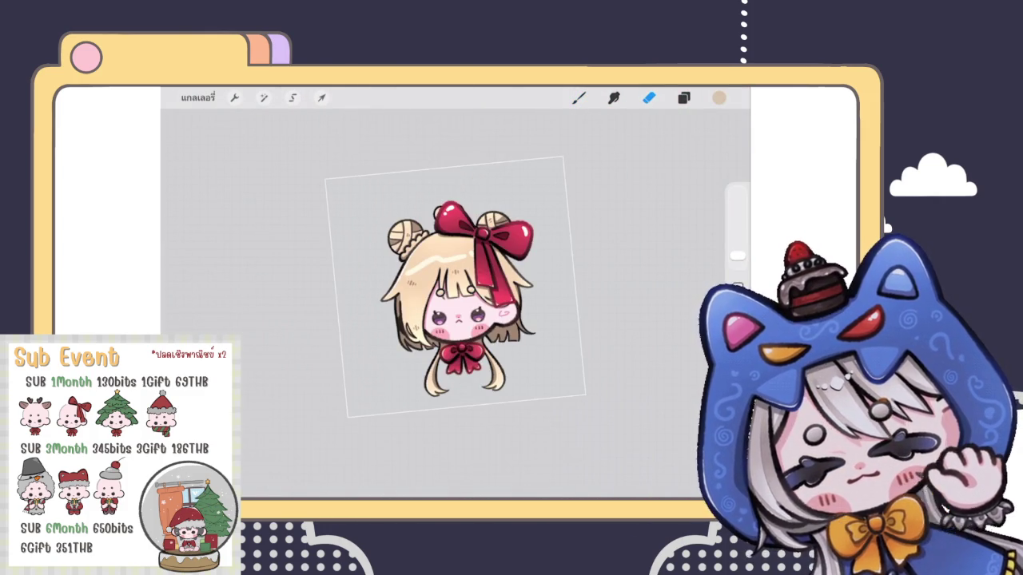
{"action": "scroll", "coordinate": [455, 295], "scroll_direction": "up", "scroll_amount": 3}
{"action": "key", "text": "b"}
{"action": "scroll", "coordinate": [455, 296], "scroll_direction": "up", "scroll_amount": 5}
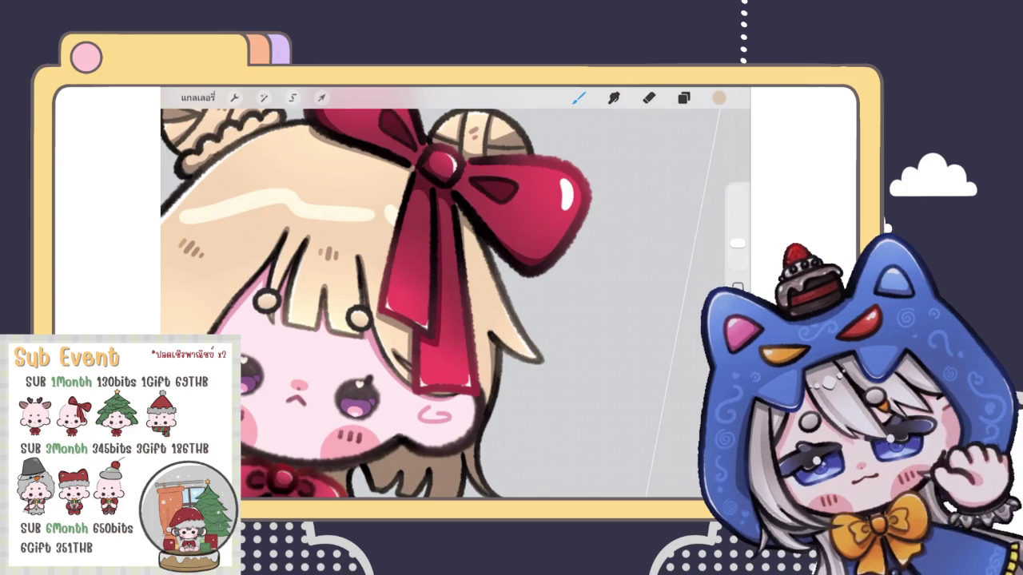
{"action": "left_click_drag", "start_coordinate": [482, 292], "coordinate": [478, 325]}
Add a light-brown dash mark on the hair bun
{"action": "scroll", "coordinate": [475, 286], "scroll_direction": "up", "scroll_amount": 3}
{"action": "scroll", "coordinate": [456, 296], "scroll_direction": "down", "scroll_amount": 5}
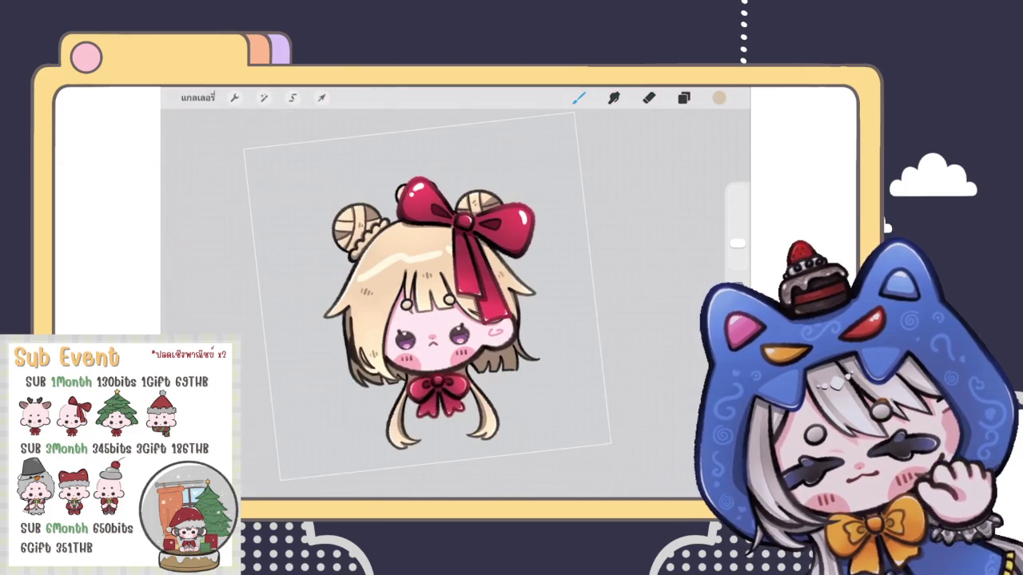
{"action": "scroll", "coordinate": [448, 304], "scroll_direction": "down", "scroll_amount": 3}
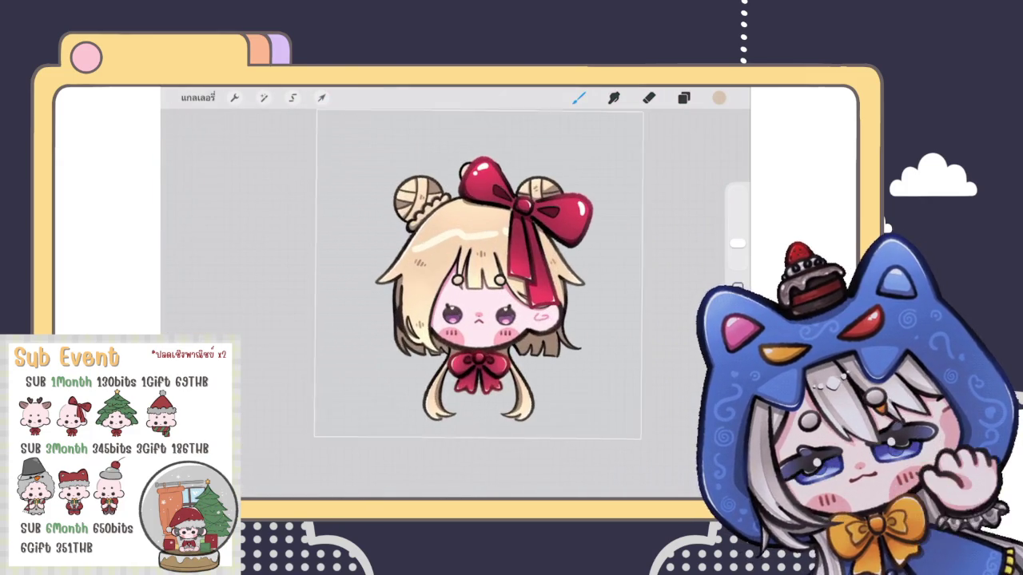
{"action": "scroll", "coordinate": [478, 273], "scroll_direction": "down", "scroll_amount": 2}
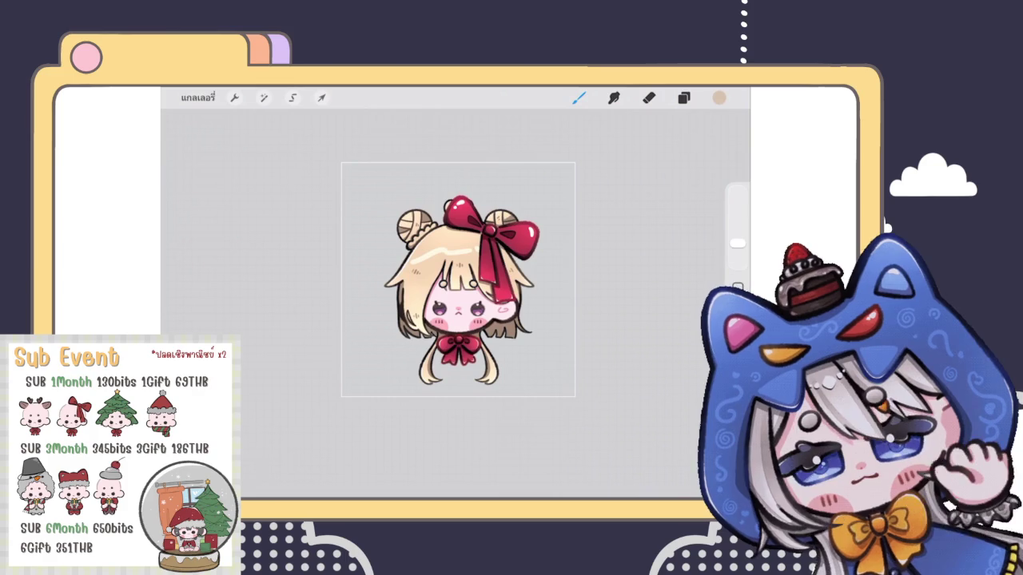
{"action": "scroll", "coordinate": [416, 228], "scroll_direction": "up", "scroll_amount": 3}
{"action": "scroll", "coordinate": [416, 228], "scroll_direction": "up", "scroll_amount": 3}
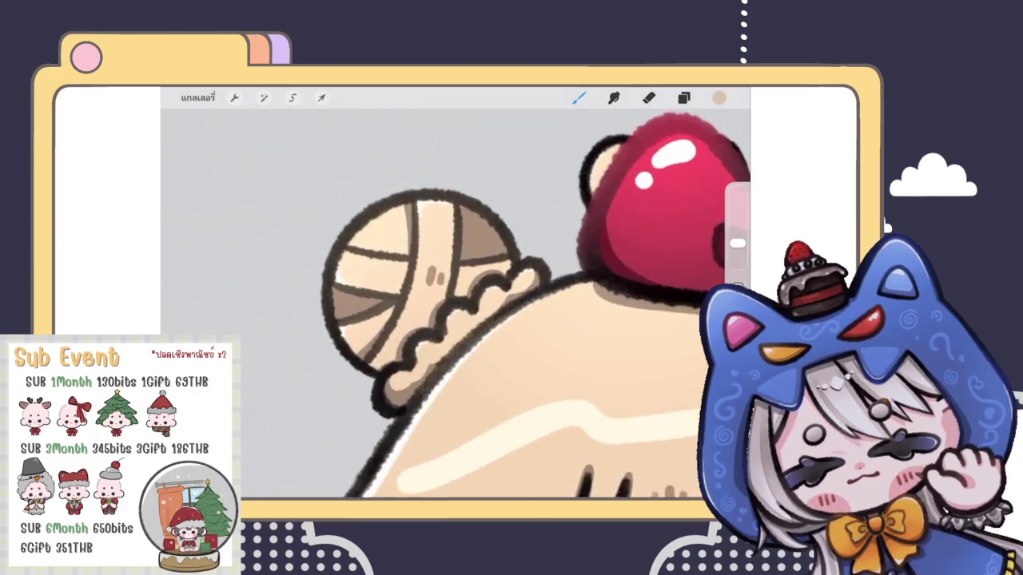
{"action": "scroll", "coordinate": [416, 228], "scroll_direction": "up", "scroll_amount": 2}
{"action": "scroll", "coordinate": [423, 266], "scroll_direction": "up", "scroll_amount": 2}
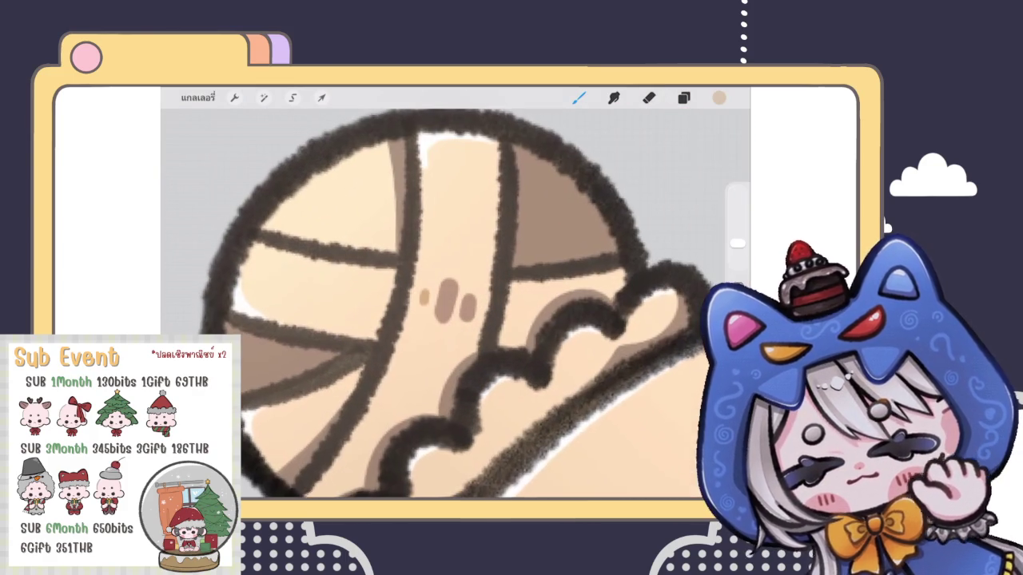
{"action": "left_click_drag", "start_coordinate": [426, 304], "coordinate": [428, 291]}
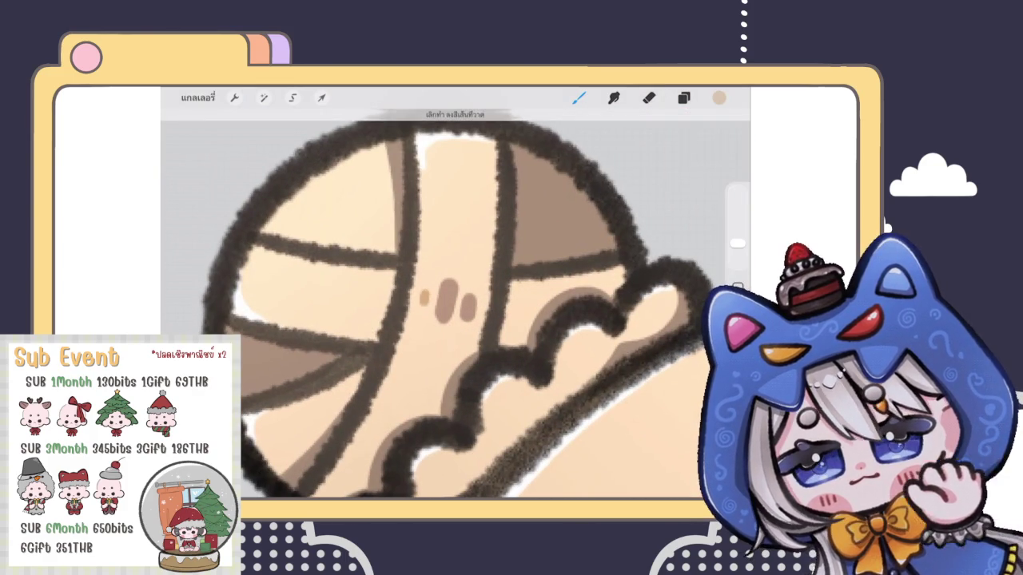
Zoom out to view the whole finished chibi character
{"action": "scroll", "coordinate": [455, 304], "scroll_direction": "down", "scroll_amount": 3}
{"action": "scroll", "coordinate": [455, 304], "scroll_direction": "down", "scroll_amount": 3}
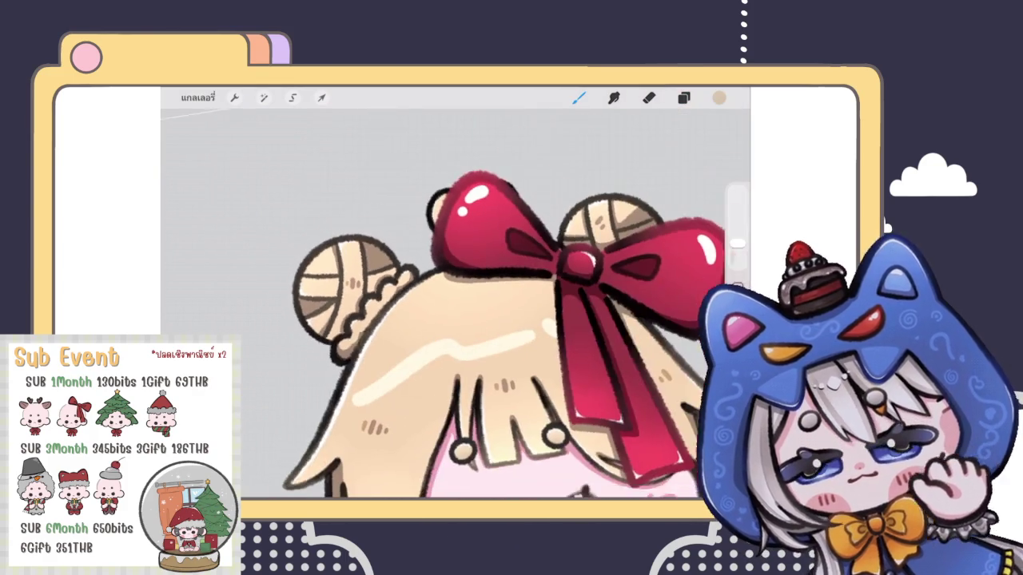
{"action": "scroll", "coordinate": [455, 304], "scroll_direction": "down", "scroll_amount": 2}
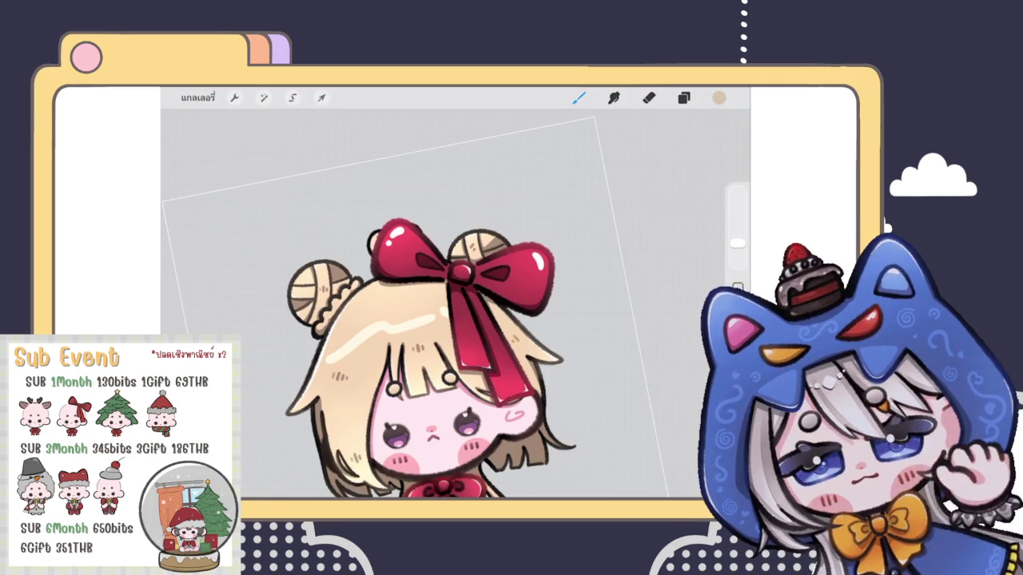
{"action": "scroll", "coordinate": [462, 272], "scroll_direction": "up", "scroll_amount": 10}
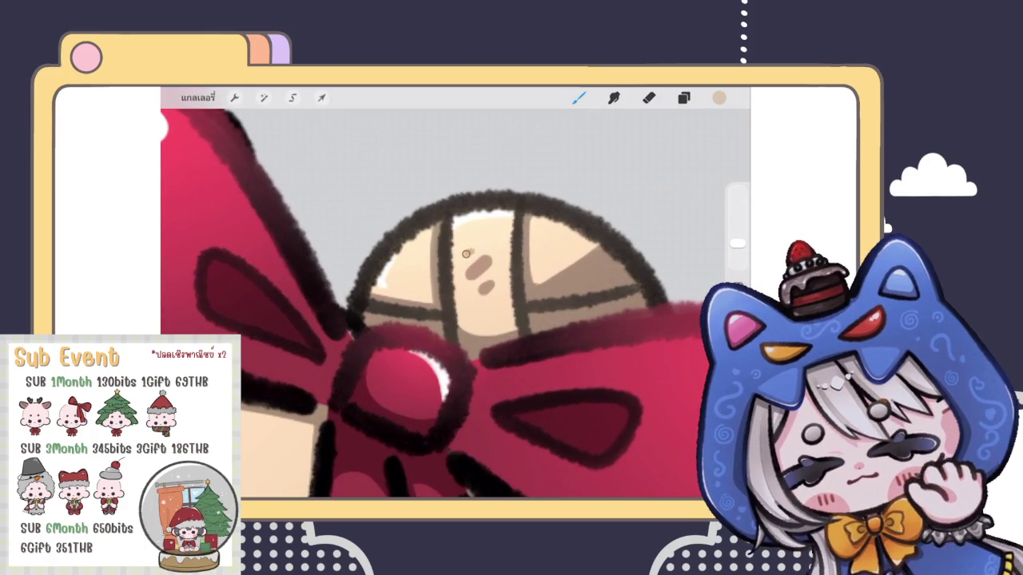
{"action": "scroll", "coordinate": [447, 296], "scroll_direction": "down", "scroll_amount": 10}
{"action": "scroll", "coordinate": [432, 320], "scroll_direction": "down", "scroll_amount": 5}
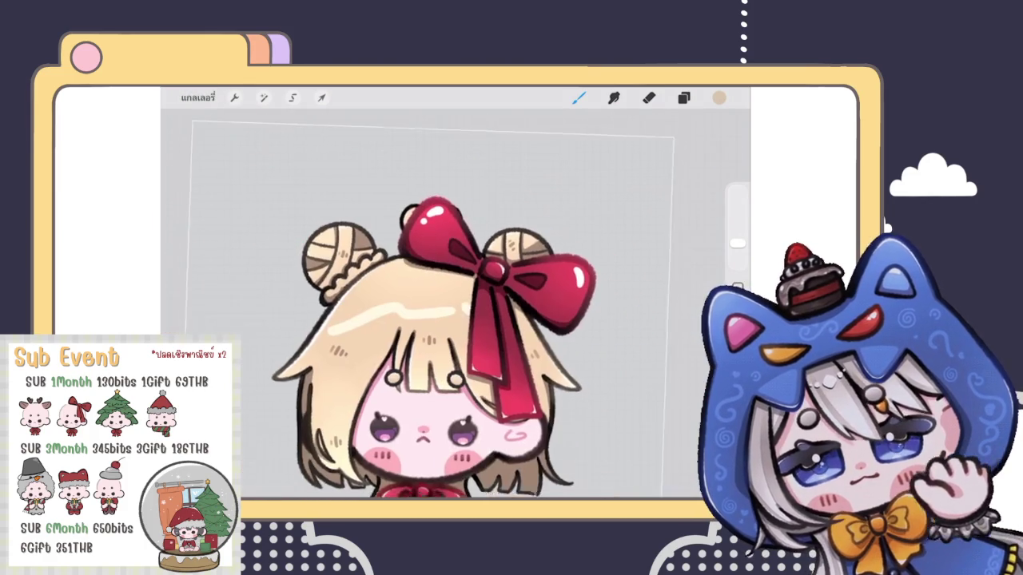
{"action": "scroll", "coordinate": [456, 311], "scroll_direction": "down", "scroll_amount": 5}
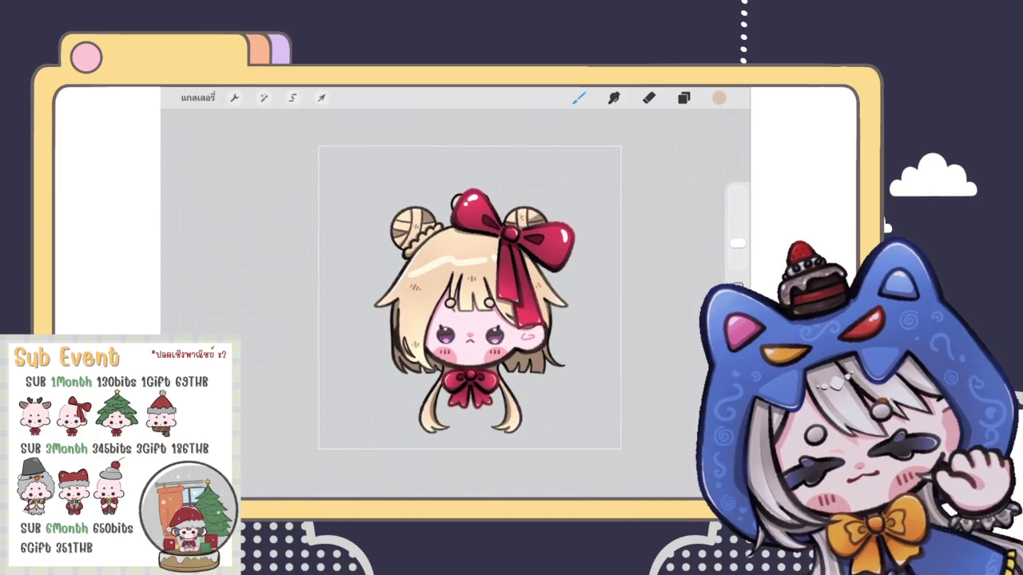
{"action": "scroll", "coordinate": [455, 296], "scroll_direction": "up", "scroll_amount": 3}
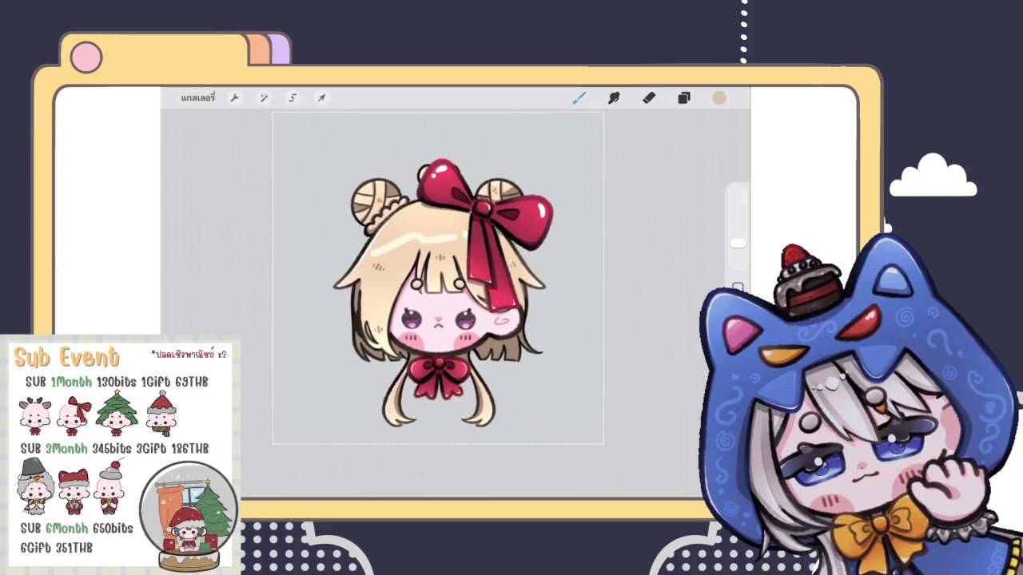
Hide and re-show layer 68 to check what it holds
{"action": "left_click", "coordinate": [683, 98]}
{"action": "left_click", "coordinate": [698, 243]}
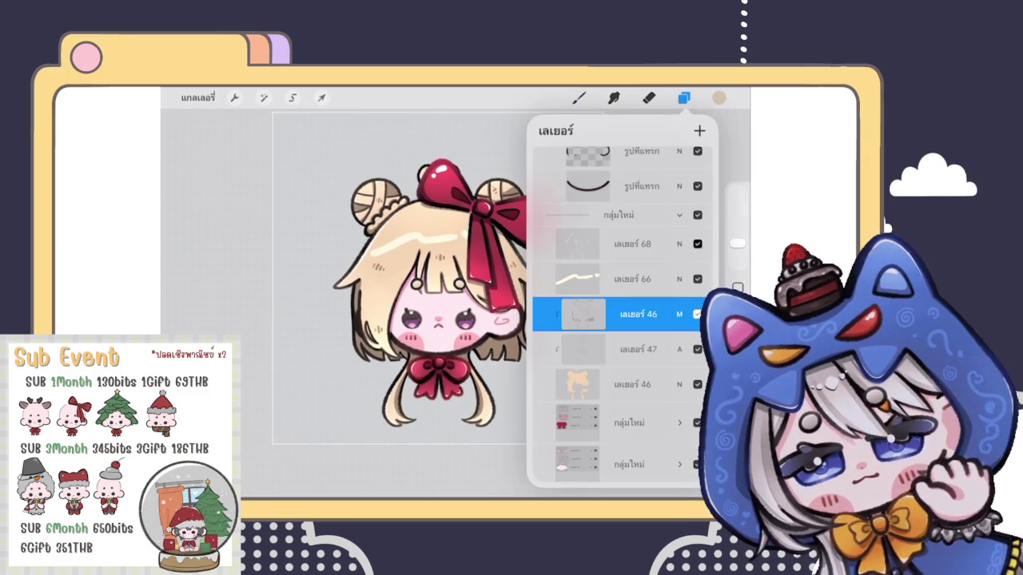
{"action": "left_click", "coordinate": [697, 244]}
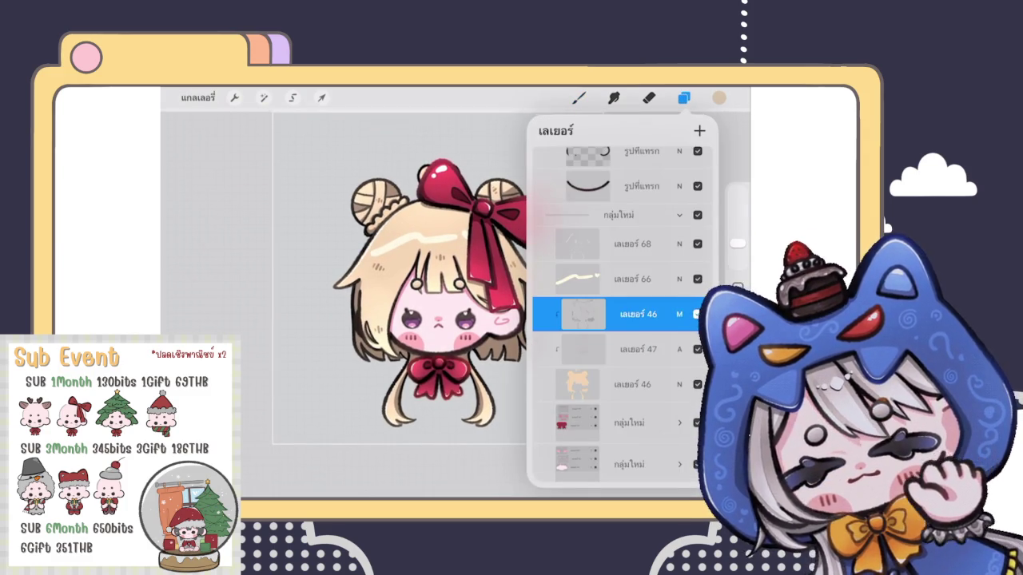
{"action": "scroll", "coordinate": [416, 271], "scroll_direction": "down", "scroll_amount": 3}
{"action": "scroll", "coordinate": [415, 276], "scroll_direction": "up", "scroll_amount": 2}
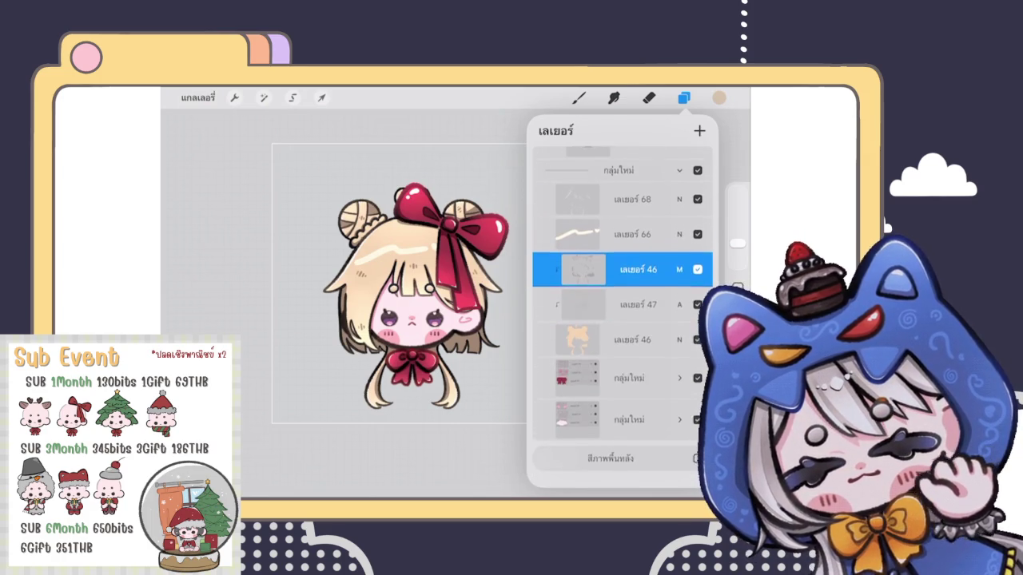
Select layers 46, 47 and 66 and group them together
{"action": "left_click_drag", "start_coordinate": [592, 315], "coordinate": [655, 315]}
{"action": "left_click_drag", "start_coordinate": [592, 350], "coordinate": [655, 351]}
{"action": "left_click_drag", "start_coordinate": [591, 245], "coordinate": [655, 246]}
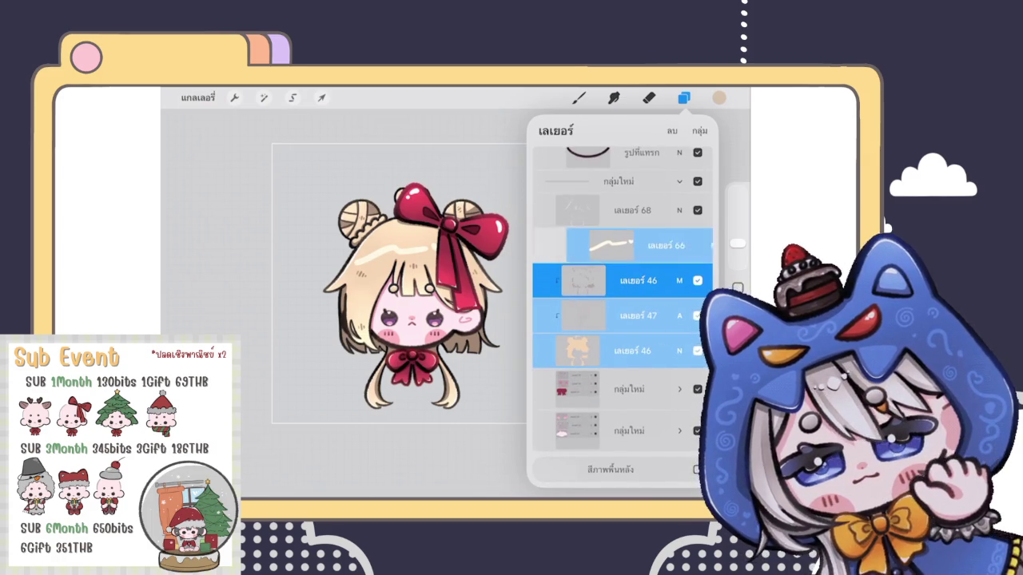
{"action": "left_click", "coordinate": [699, 130]}
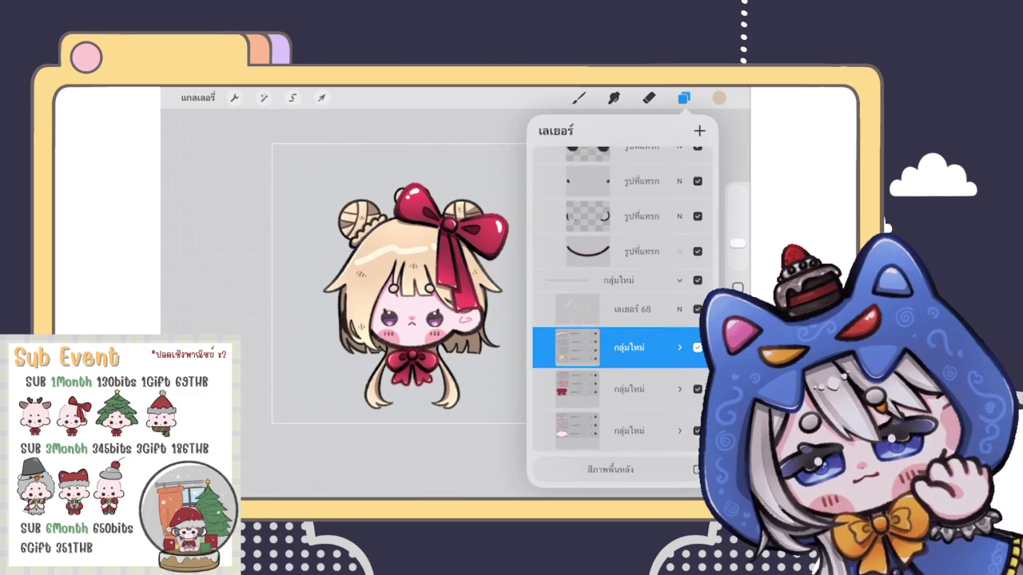
{"action": "scroll", "coordinate": [623, 312], "scroll_direction": "up", "scroll_amount": 5}
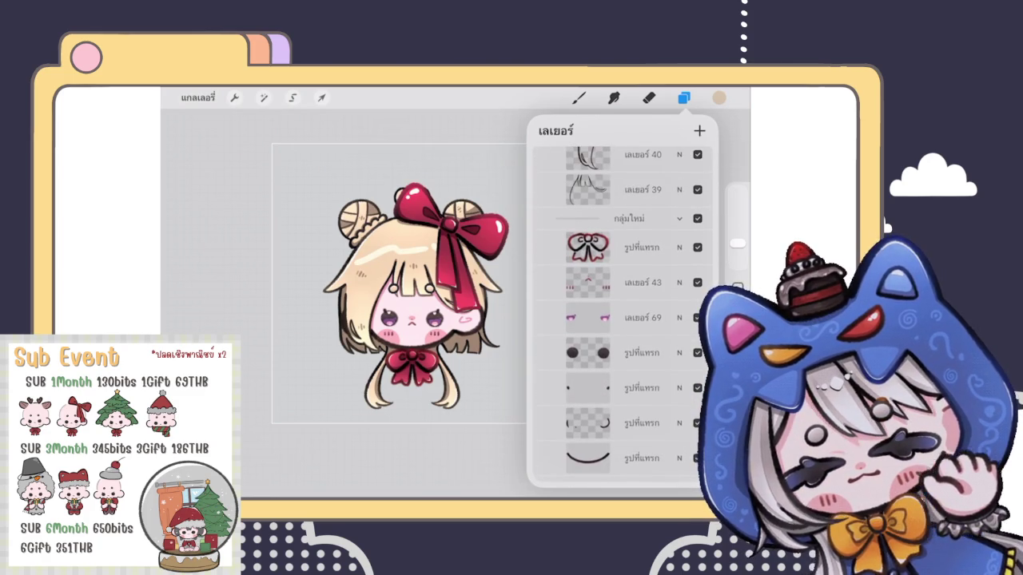
{"action": "scroll", "coordinate": [623, 312], "scroll_direction": "up", "scroll_amount": 5}
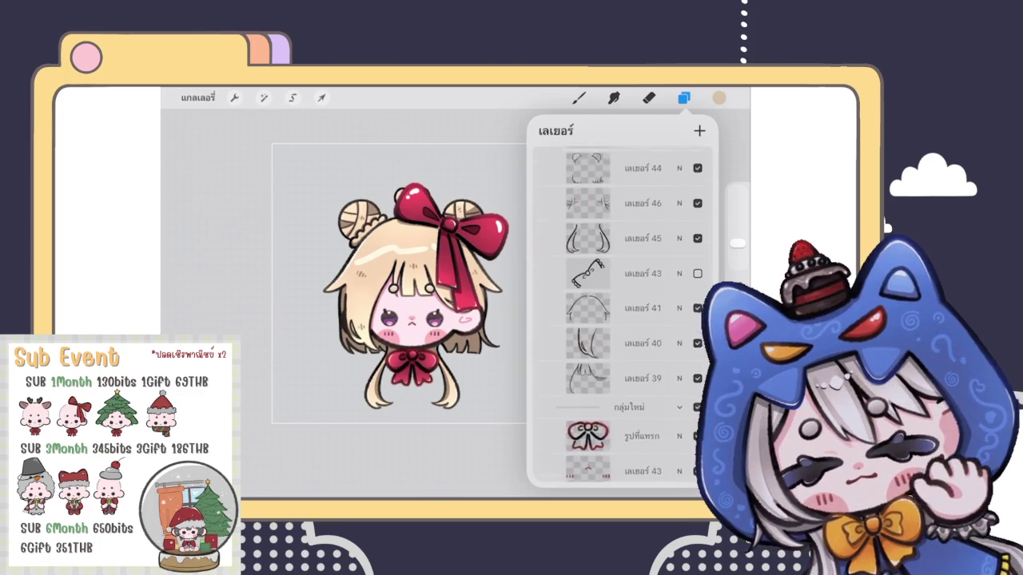
{"action": "scroll", "coordinate": [623, 312], "scroll_direction": "up", "scroll_amount": 5}
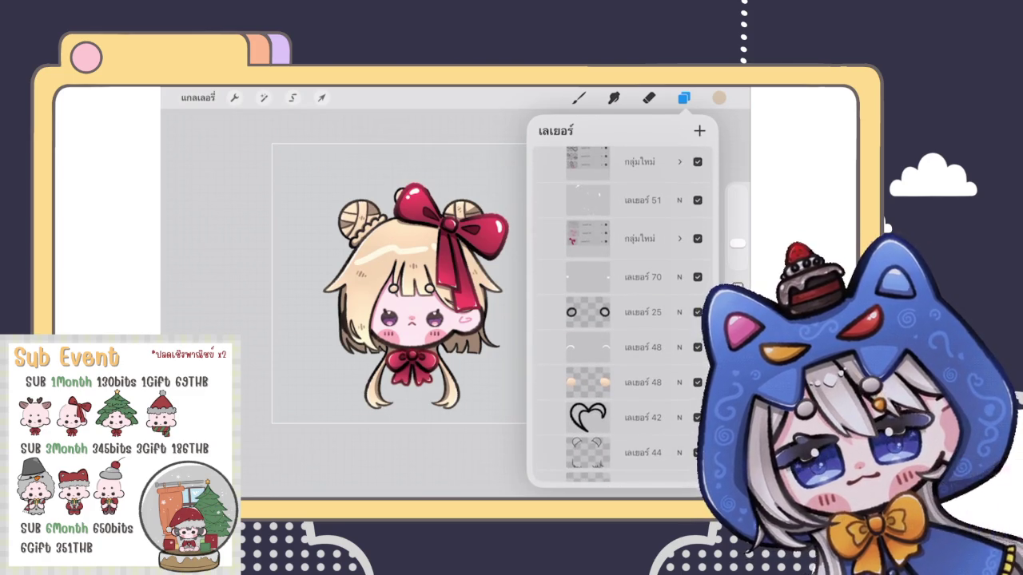
{"action": "left_click", "coordinate": [643, 312]}
Pick a near-black colour and choose a different brush for line work
{"action": "left_click", "coordinate": [719, 98]}
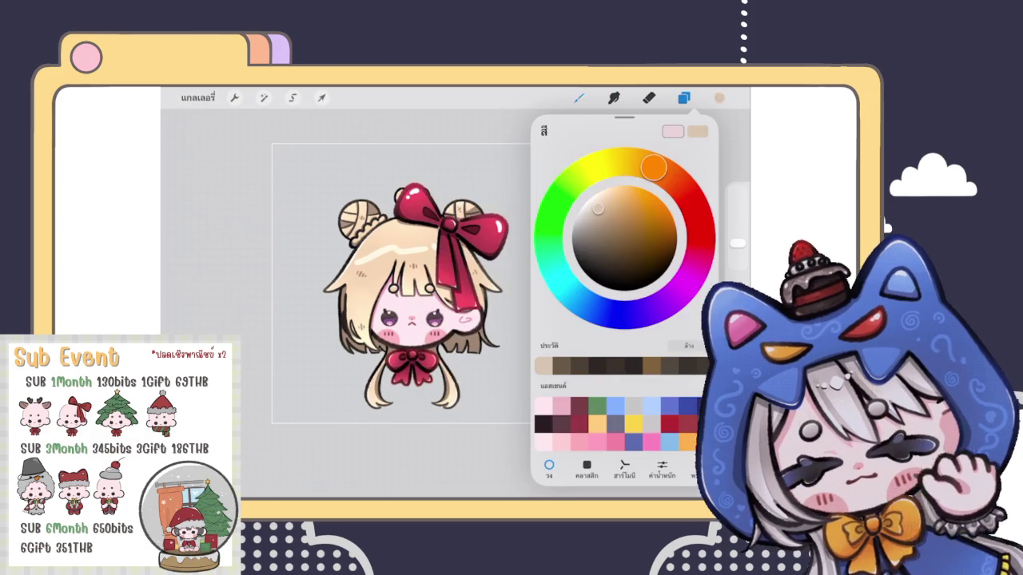
{"action": "left_click", "coordinate": [596, 267]}
{"action": "left_click", "coordinate": [578, 98]}
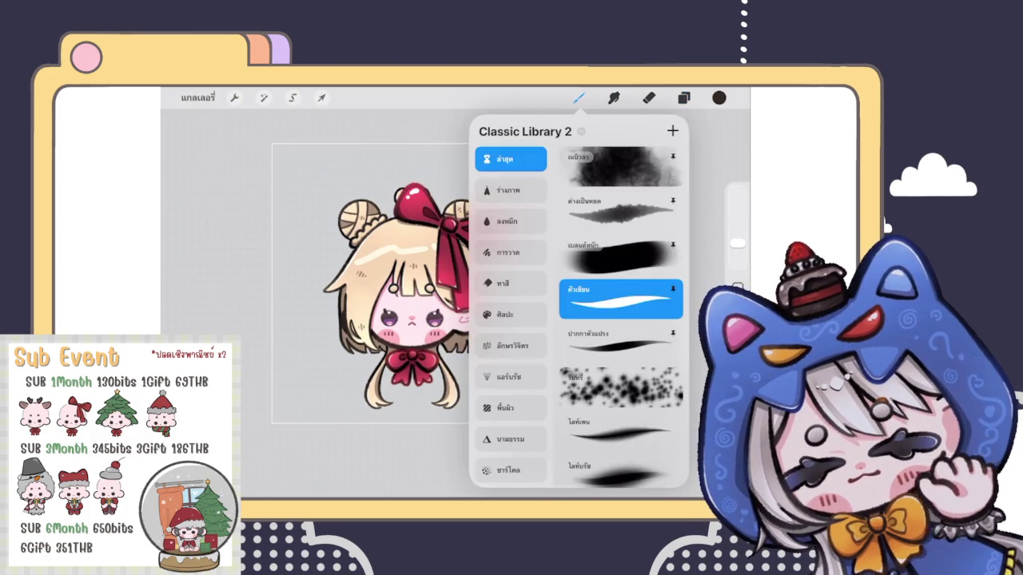
{"action": "left_click", "coordinate": [621, 256]}
{"action": "scroll", "coordinate": [415, 319], "scroll_direction": "up", "scroll_amount": 10}
{"action": "scroll", "coordinate": [456, 304], "scroll_direction": "up", "scroll_amount": 3}
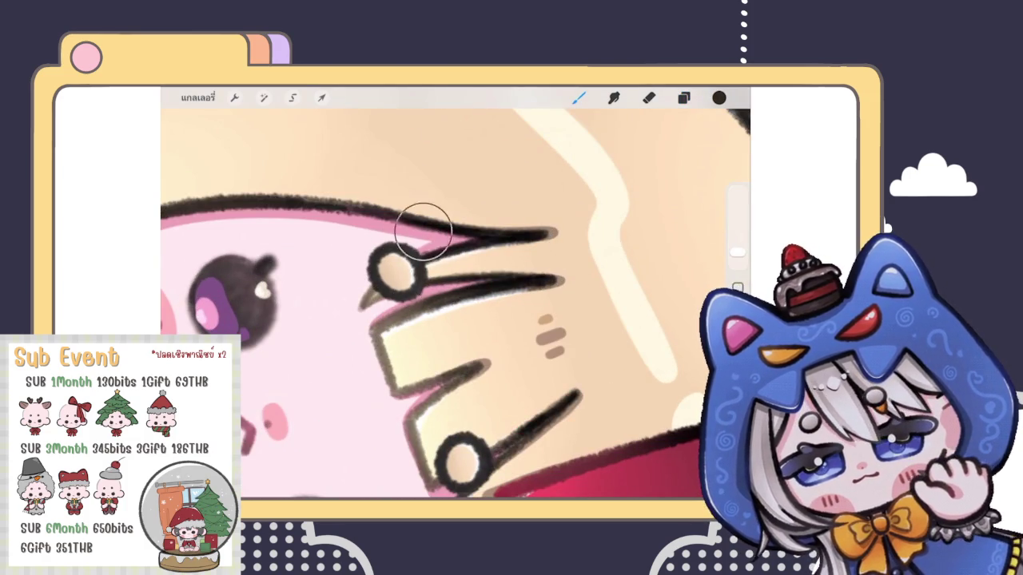
Bring the lower fringe strand into view and switch the colour to dark brown
{"action": "left_click", "coordinate": [719, 97]}
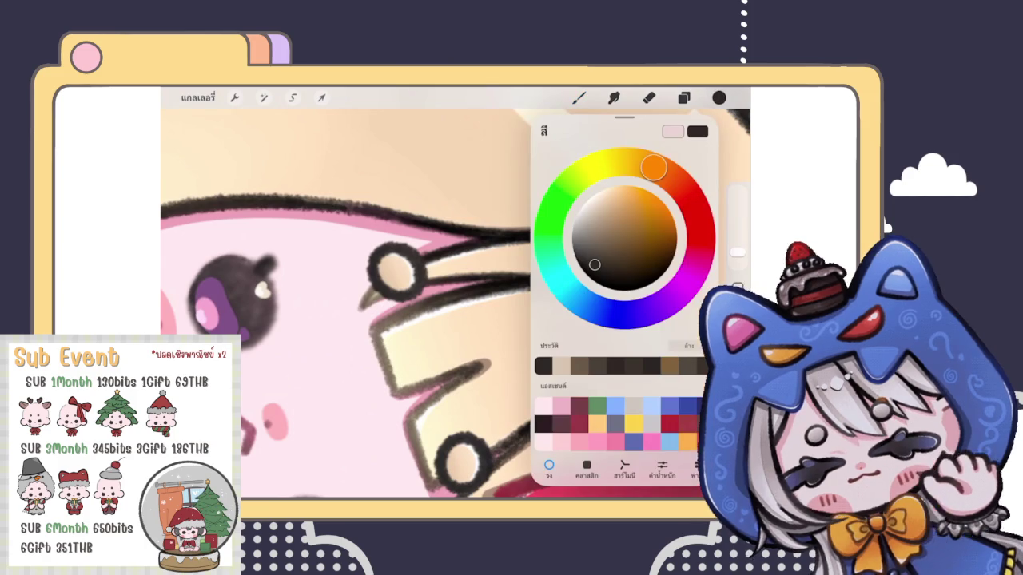
{"action": "left_click", "coordinate": [579, 97]}
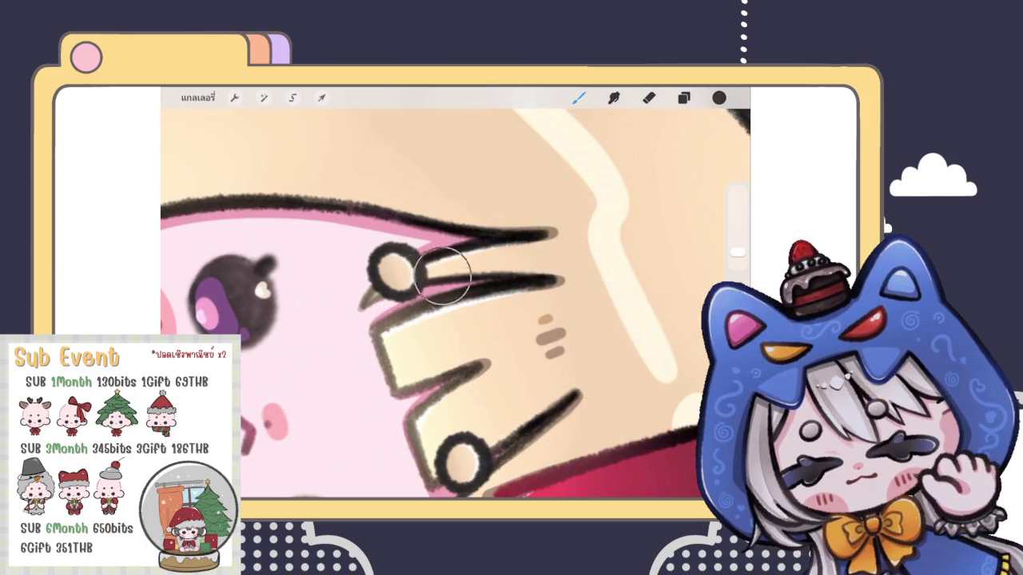
{"action": "left_click_drag", "start_coordinate": [448, 336], "coordinate": [448, 280]}
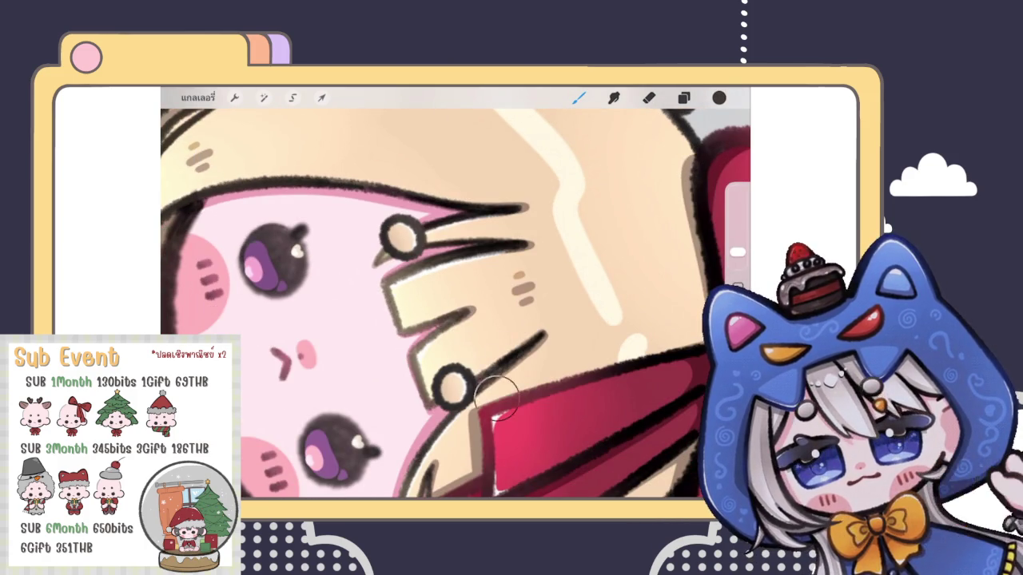
{"action": "left_click", "coordinate": [720, 97]}
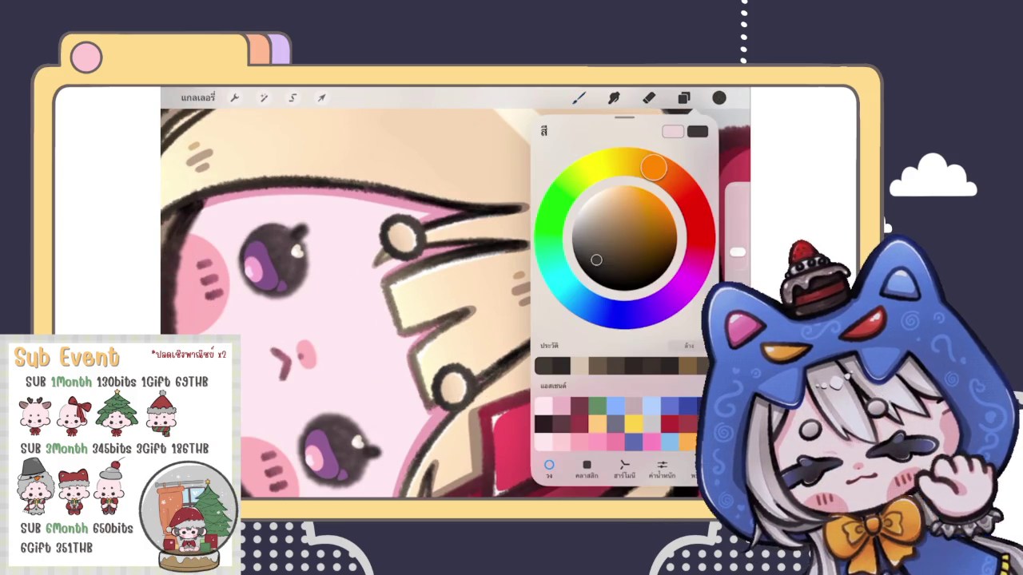
{"action": "left_click", "coordinate": [596, 258]}
{"action": "left_click", "coordinate": [719, 97]}
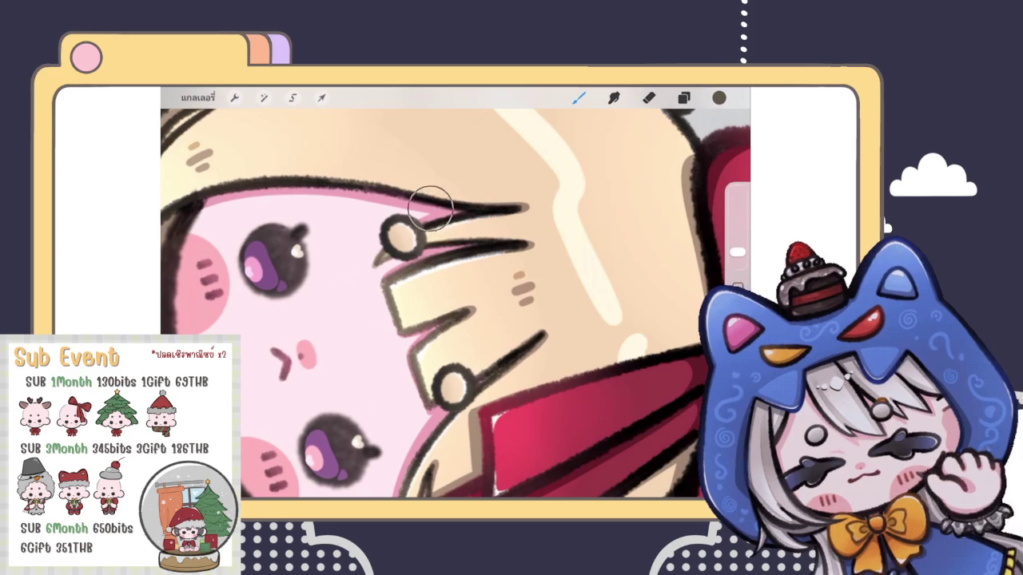
{"action": "scroll", "coordinate": [478, 377], "scroll_direction": "down", "scroll_amount": 5}
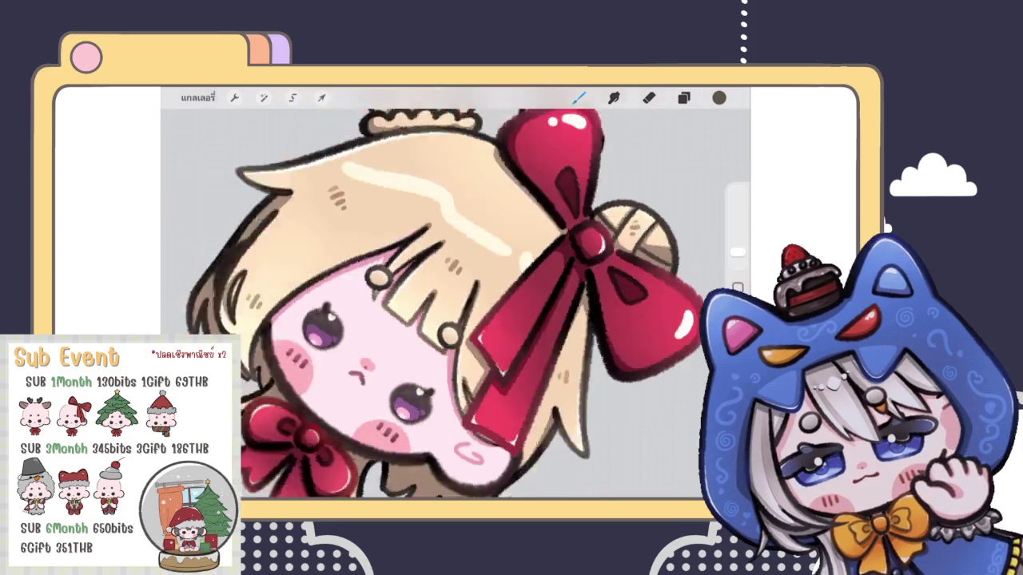
{"action": "scroll", "coordinate": [444, 313], "scroll_direction": "down", "scroll_amount": 5}
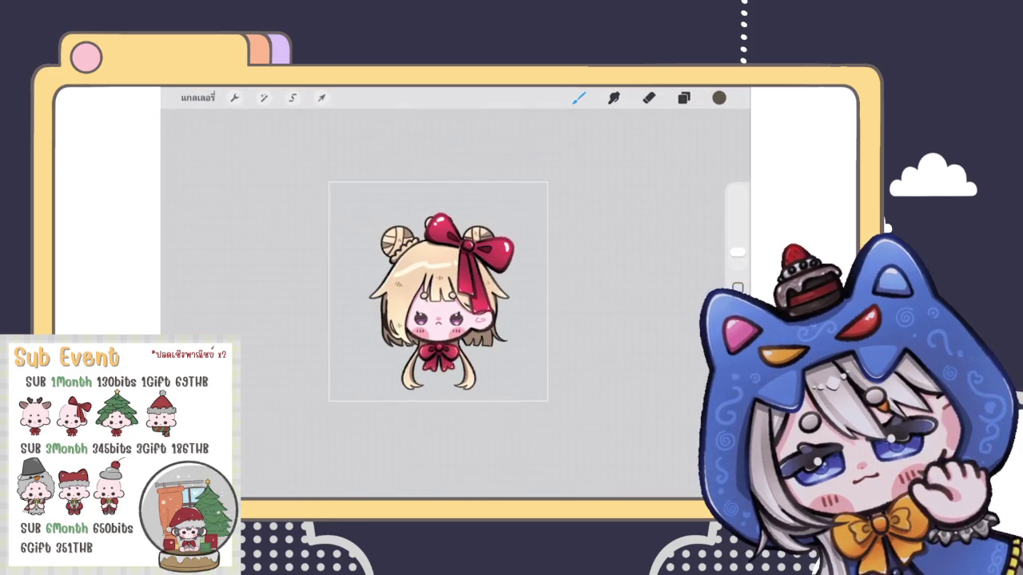
{"action": "scroll", "coordinate": [438, 291], "scroll_direction": "up", "scroll_amount": 3}
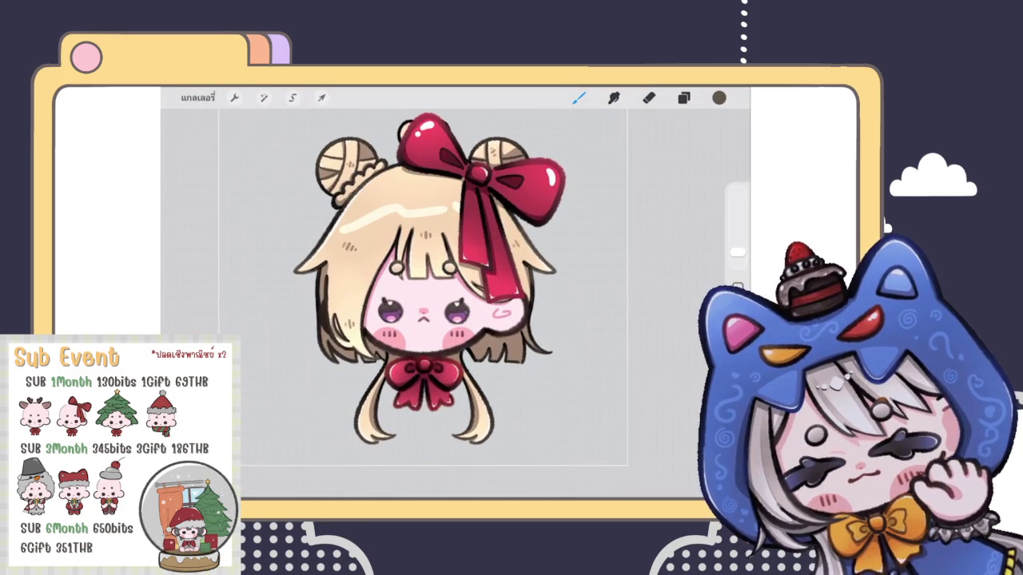
{"action": "left_click", "coordinate": [683, 97]}
{"action": "scroll", "coordinate": [622, 315], "scroll_direction": "down", "scroll_amount": 3}
Select the eye-dots layer and darken the shading in the left eye
{"action": "scroll", "coordinate": [622, 316], "scroll_direction": "down", "scroll_amount": 3}
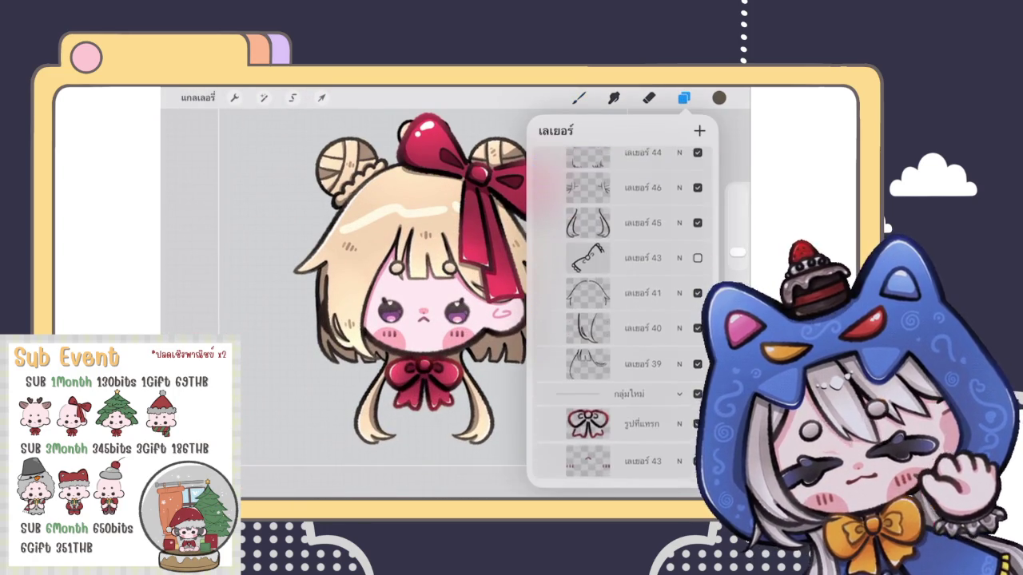
{"action": "scroll", "coordinate": [622, 315], "scroll_direction": "down", "scroll_amount": 3}
{"action": "scroll", "coordinate": [622, 315], "scroll_direction": "down", "scroll_amount": 3}
{"action": "left_click", "coordinate": [639, 259]}
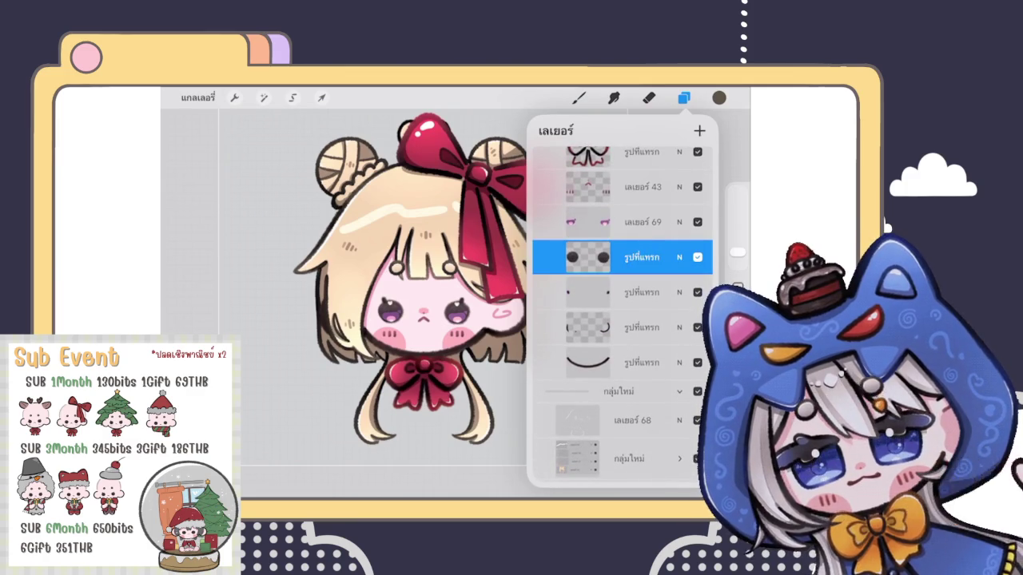
{"action": "left_click", "coordinate": [719, 97]}
{"action": "scroll", "coordinate": [399, 320], "scroll_direction": "up", "scroll_amount": 5}
{"action": "scroll", "coordinate": [399, 319], "scroll_direction": "up", "scroll_amount": 3}
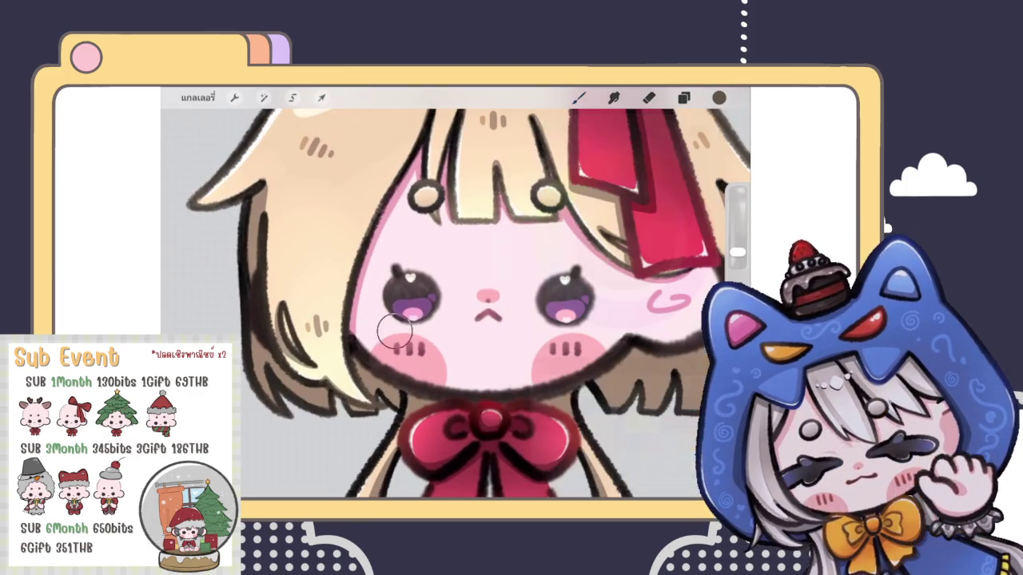
{"action": "left_click", "coordinate": [578, 98]}
{"action": "left_click_drag", "start_coordinate": [393, 314], "coordinate": [407, 303]}
Pick near-black and paint deeper shading into the left eye
{"action": "scroll", "coordinate": [399, 320], "scroll_direction": "up", "scroll_amount": 3}
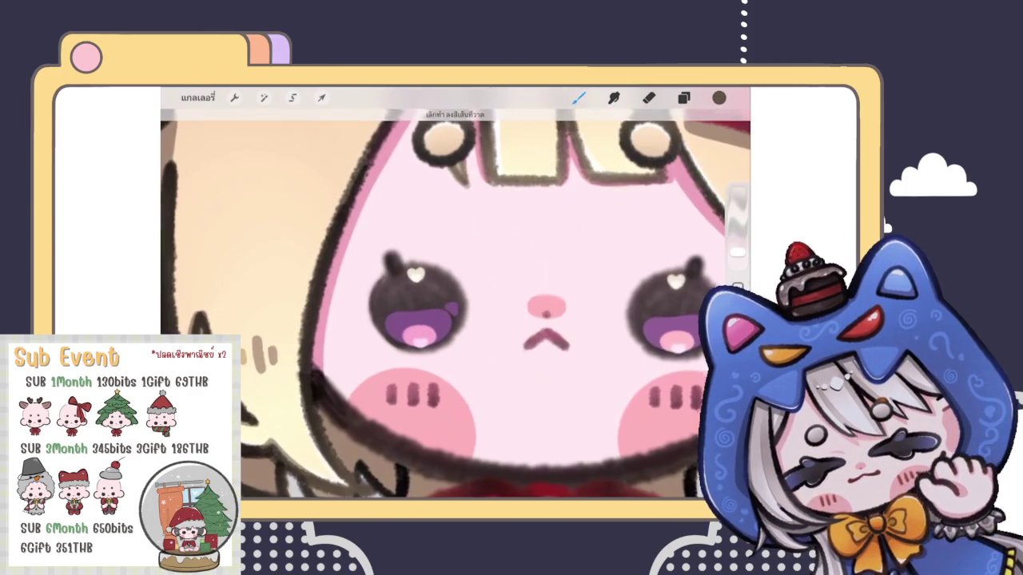
{"action": "left_click", "coordinate": [719, 97]}
{"action": "left_click_drag", "start_coordinate": [598, 250], "coordinate": [603, 280]}
{"action": "left_click", "coordinate": [719, 98]}
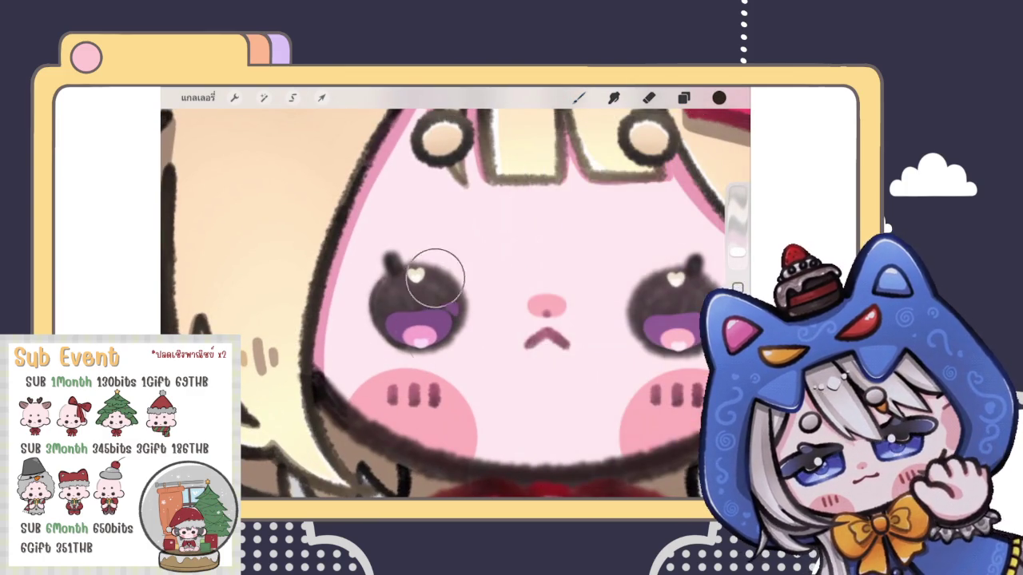
{"action": "mouse_move", "coordinate": [432, 284]}
{"action": "left_mouse_down"}
{"action": "mouse_move", "coordinate": [468, 338]}
{"action": "mouse_move", "coordinate": [422, 269]}
{"action": "left_mouse_up"}
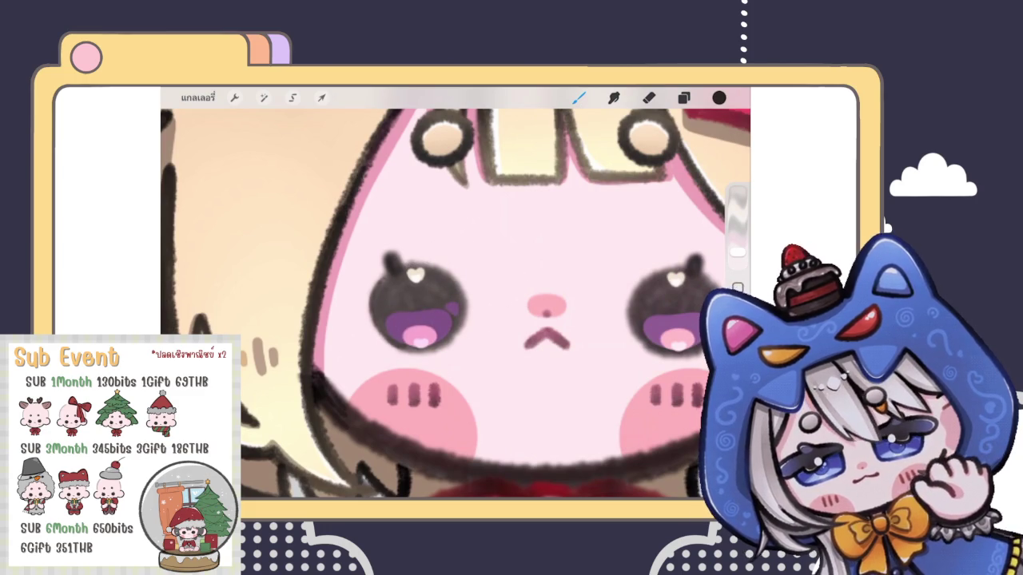
{"action": "left_click", "coordinate": [719, 97]}
{"action": "left_click", "coordinate": [720, 98]}
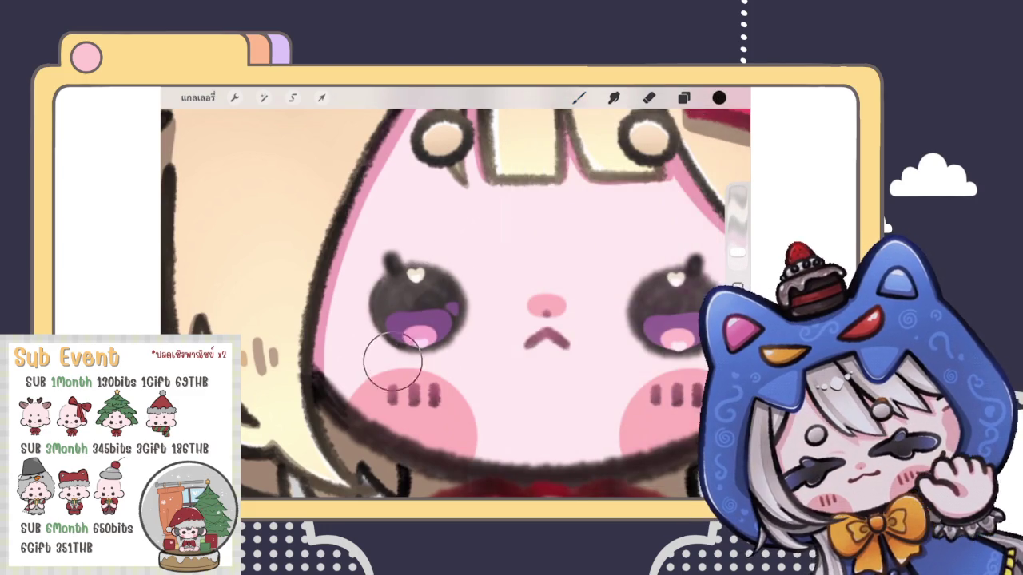
{"action": "left_click_drag", "start_coordinate": [392, 354], "coordinate": [391, 300]}
Undo the stray last stroke and zoom out to see the whole character
{"action": "scroll", "coordinate": [455, 303], "scroll_direction": "down", "scroll_amount": 5}
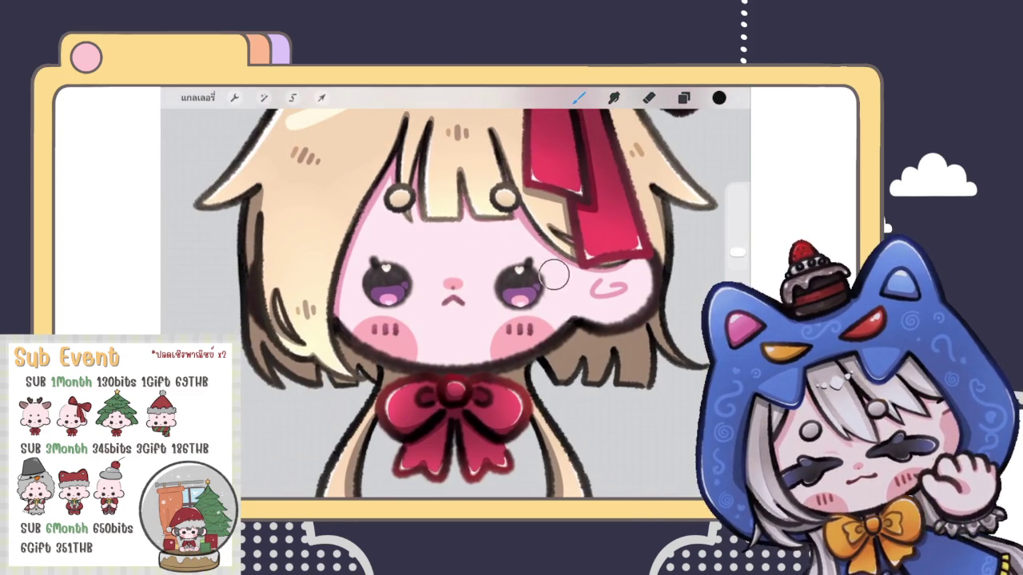
{"action": "left_click", "coordinate": [719, 97]}
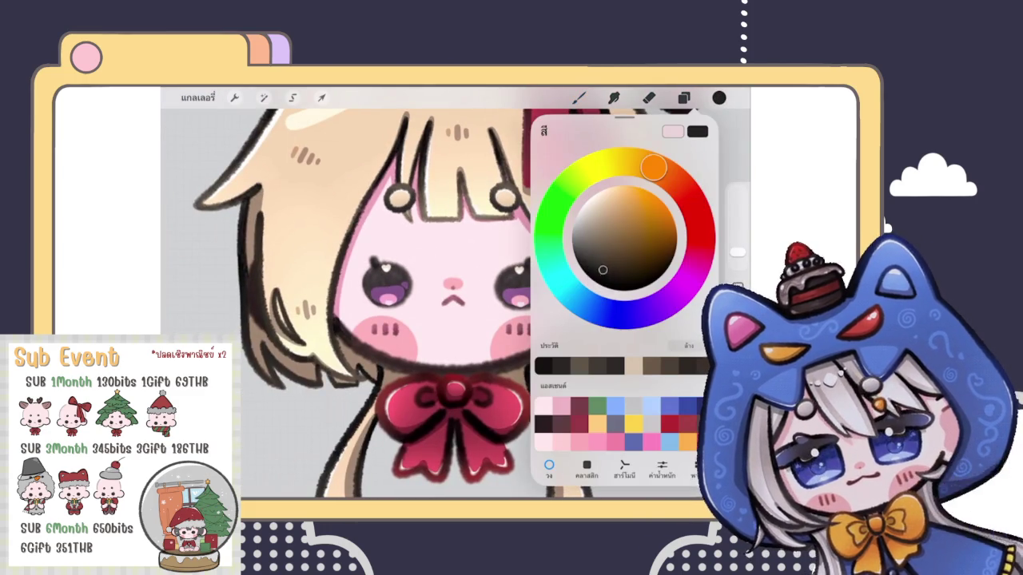
{"action": "left_click", "coordinate": [372, 279]}
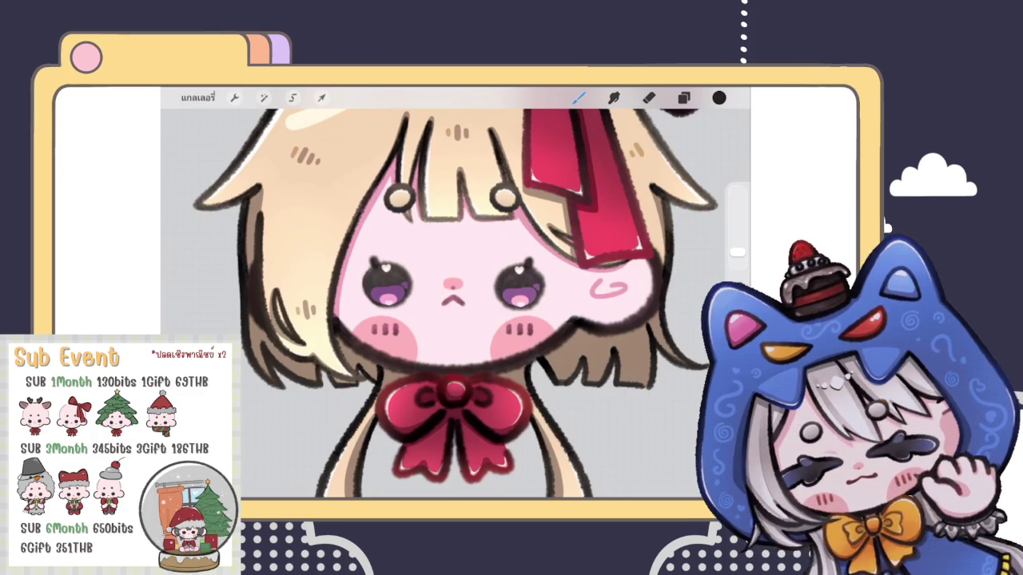
{"action": "scroll", "coordinate": [455, 304], "scroll_direction": "down", "scroll_amount": 5}
{"action": "scroll", "coordinate": [432, 264], "scroll_direction": "down", "scroll_amount": 2}
{"action": "key", "text": "ctrl+z"}
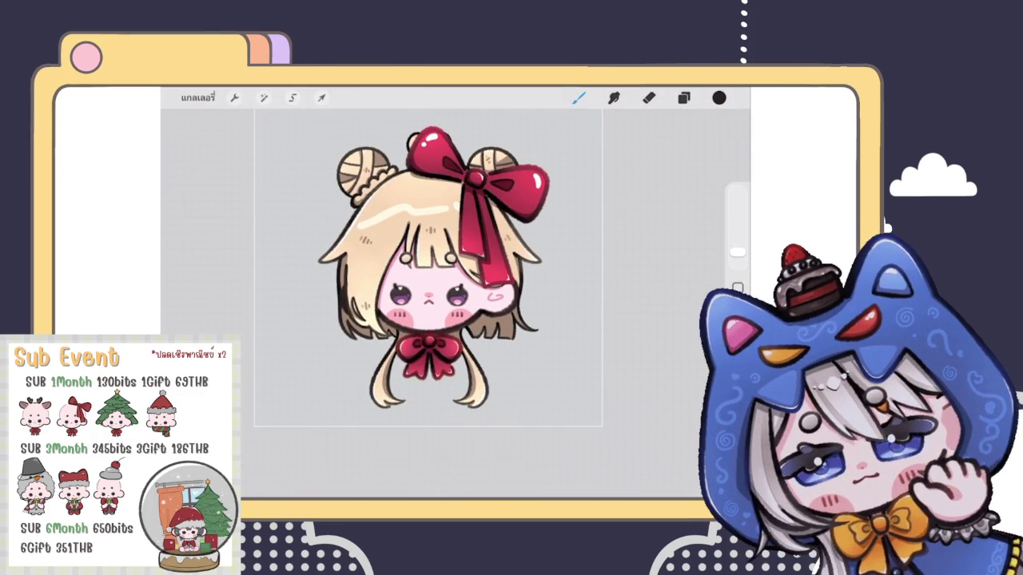
{"action": "scroll", "coordinate": [428, 268], "scroll_direction": "down", "scroll_amount": 3}
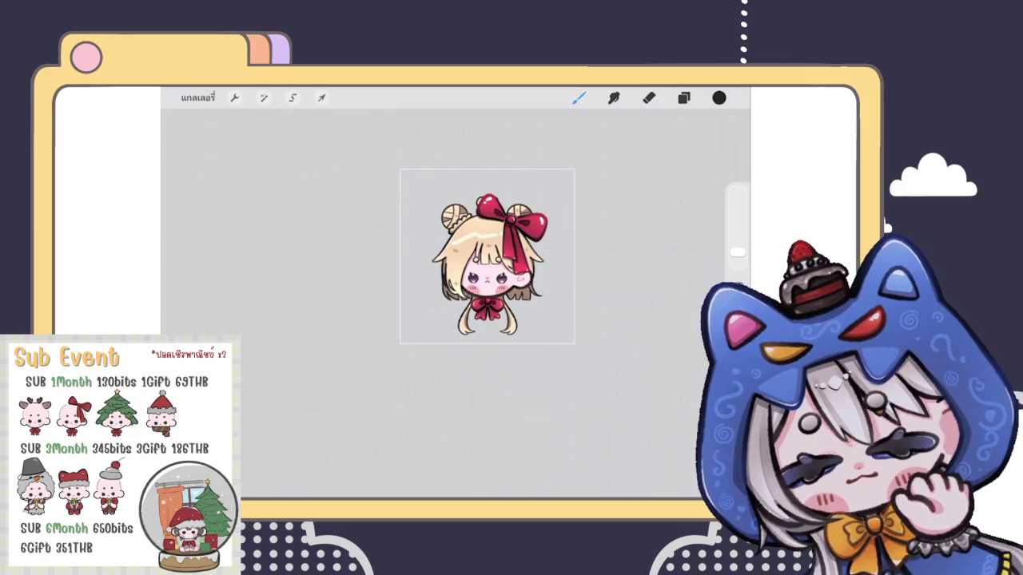
{"action": "scroll", "coordinate": [471, 266], "scroll_direction": "up", "scroll_amount": 2}
Duplicate the main character artwork group in the Layers panel
{"action": "left_click", "coordinate": [684, 98]}
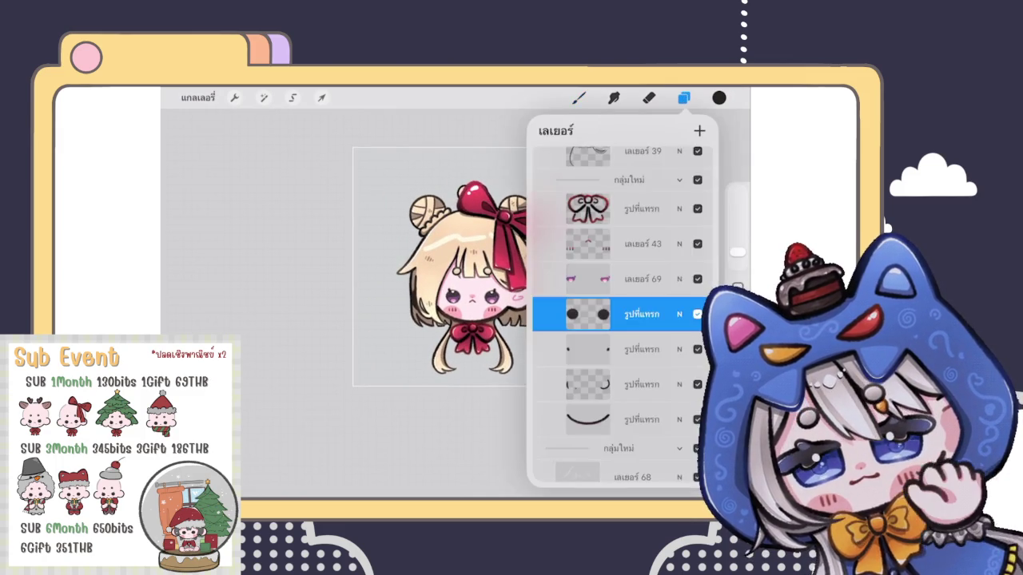
{"action": "left_click", "coordinate": [683, 98]}
{"action": "left_click", "coordinate": [683, 97]}
{"action": "scroll", "coordinate": [623, 319], "scroll_direction": "up", "scroll_amount": 2}
{"action": "scroll", "coordinate": [623, 320], "scroll_direction": "up", "scroll_amount": 2}
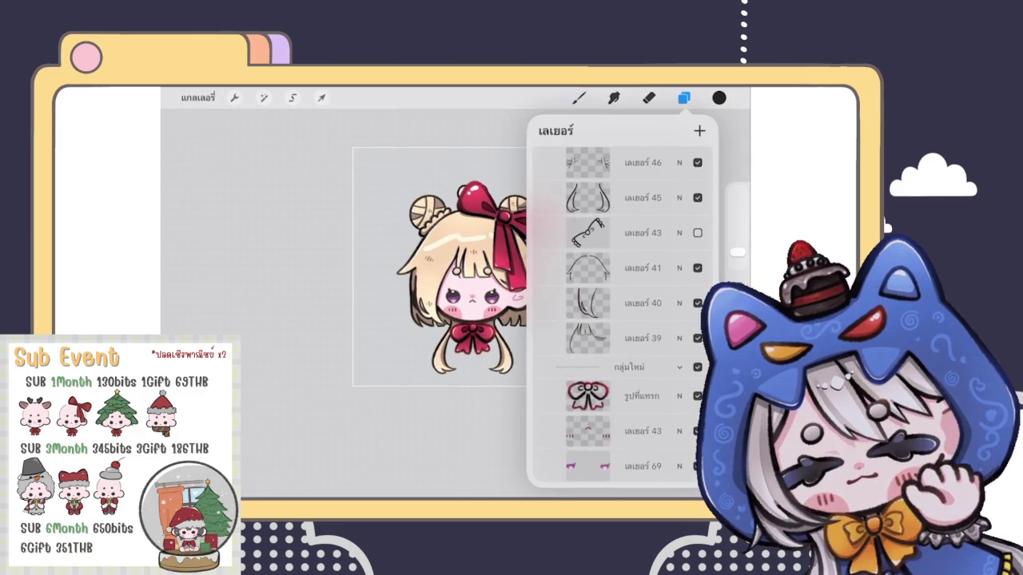
{"action": "scroll", "coordinate": [623, 319], "scroll_direction": "up", "scroll_amount": 2}
{"action": "scroll", "coordinate": [623, 320], "scroll_direction": "up", "scroll_amount": 2}
{"action": "scroll", "coordinate": [623, 320], "scroll_direction": "up", "scroll_amount": 2}
{"action": "scroll", "coordinate": [623, 320], "scroll_direction": "up", "scroll_amount": 3}
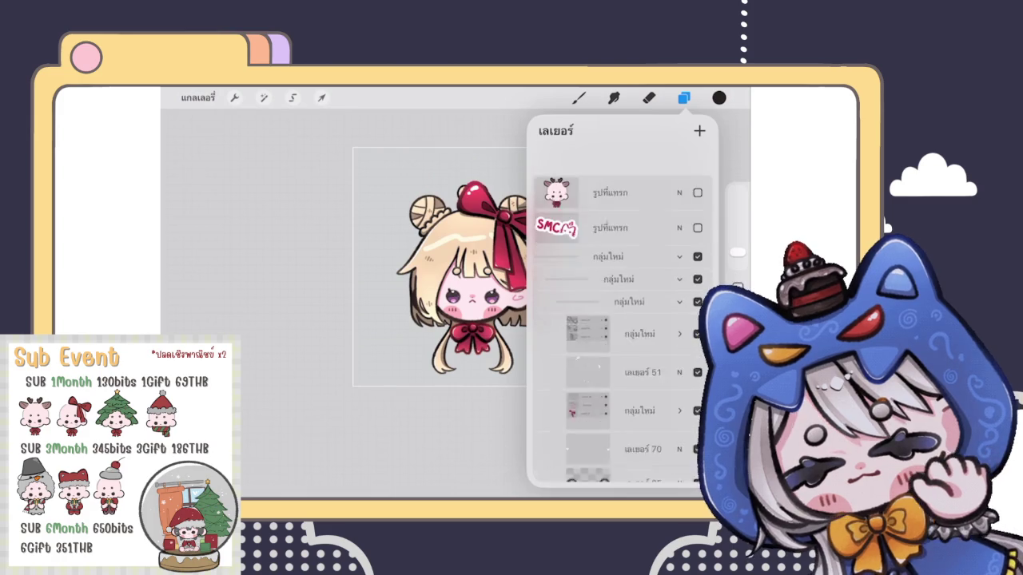
{"action": "left_click", "coordinate": [679, 237]}
{"action": "left_click_drag", "start_coordinate": [679, 237], "coordinate": [575, 237]}
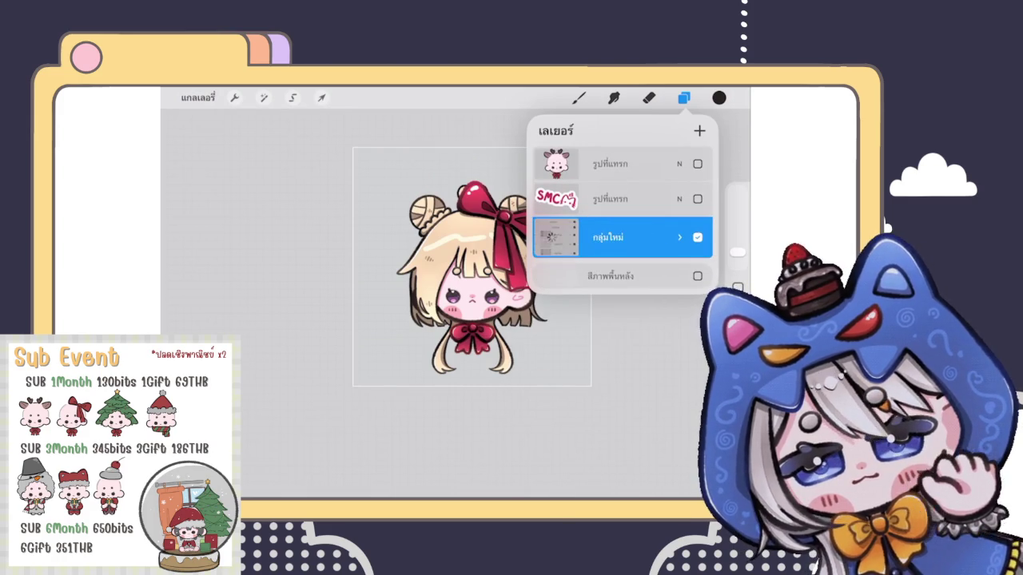
Flatten the copied group into one layer and hide the original artwork group
{"action": "left_click", "coordinate": [688, 237]}
{"action": "left_click", "coordinate": [556, 237]}
{"action": "left_click", "coordinate": [464, 246]}
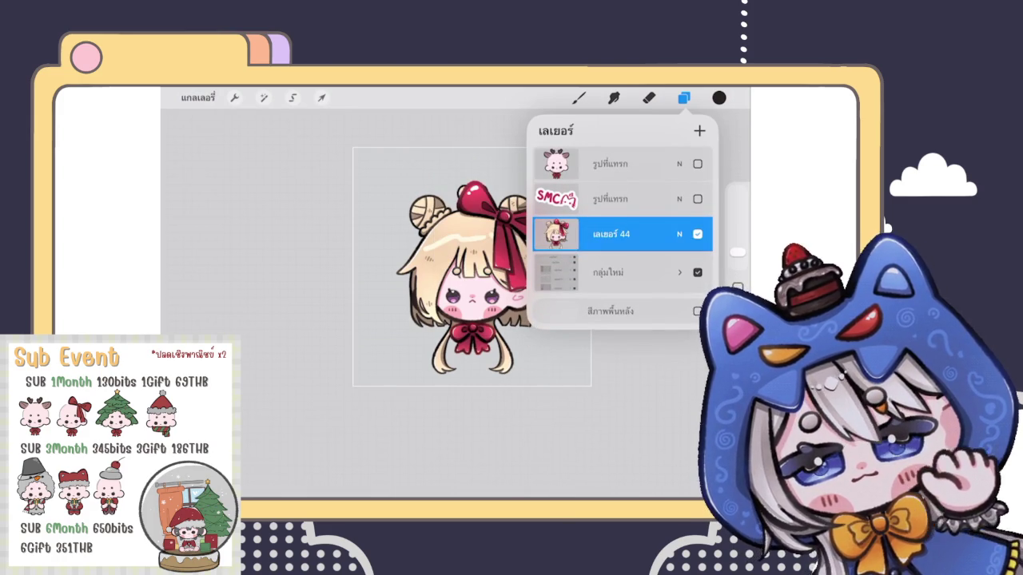
{"action": "left_click", "coordinate": [697, 272]}
{"action": "left_click", "coordinate": [697, 235]}
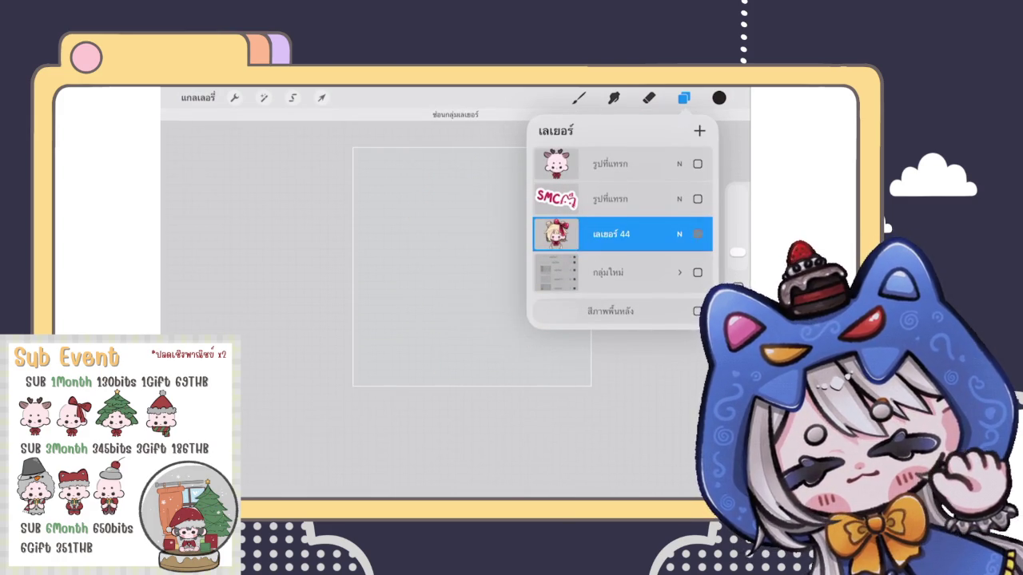
{"action": "left_click", "coordinate": [697, 234]}
Delete the reference image layer and duplicate the flattened Layer 44
{"action": "scroll", "coordinate": [432, 304], "scroll_direction": "up", "scroll_amount": 2}
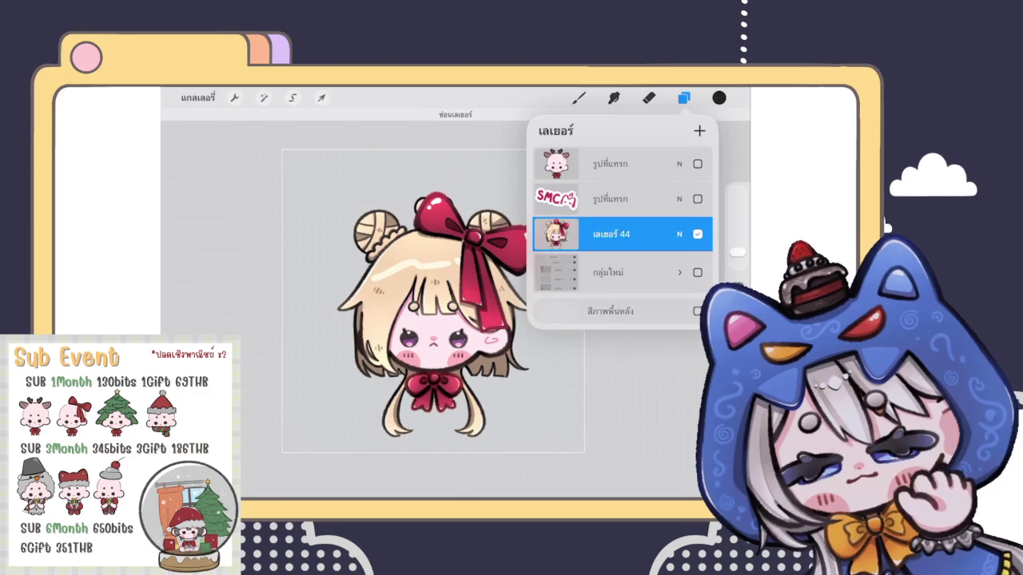
{"action": "left_click_drag", "start_coordinate": [655, 163], "coordinate": [595, 164]}
{"action": "left_click", "coordinate": [696, 164]}
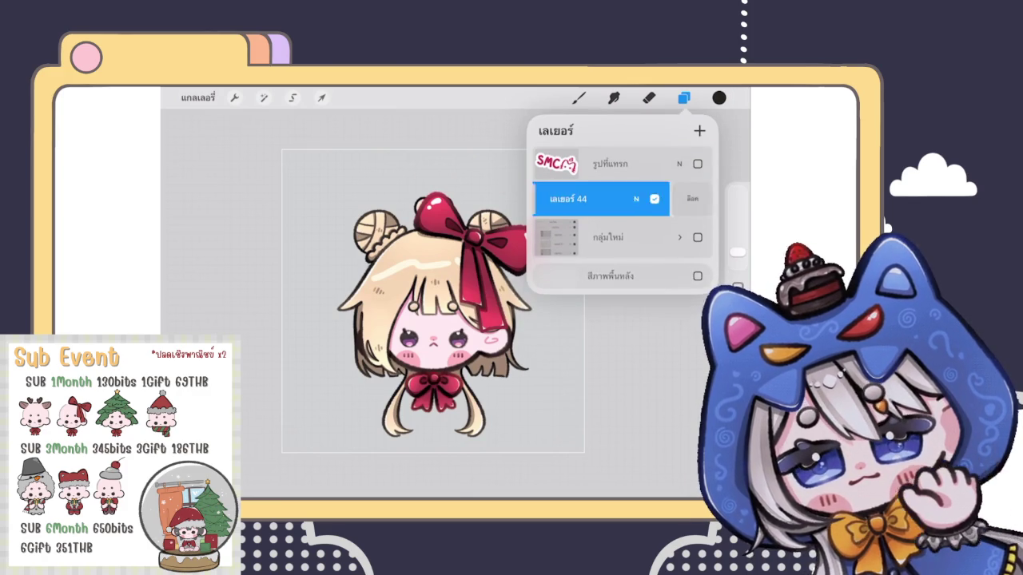
{"action": "left_click_drag", "start_coordinate": [655, 199], "coordinate": [596, 199]}
{"action": "left_click", "coordinate": [651, 199]}
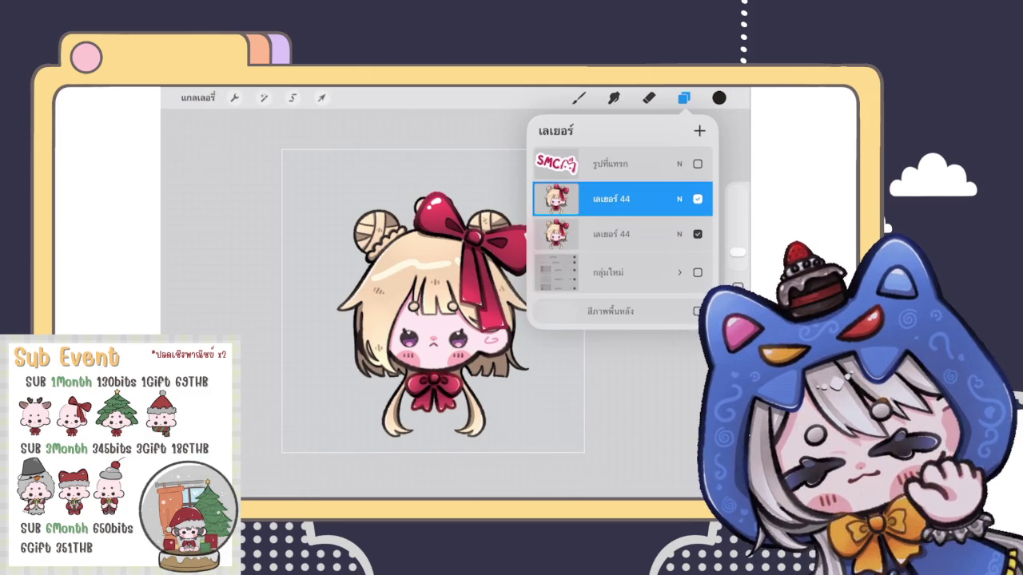
Pick white as the painting colour
{"action": "mouse_move", "coordinate": [679, 199]}
{"action": "left_mouse_down"}
{"action": "mouse_move", "coordinate": [560, 199]}
{"action": "mouse_move", "coordinate": [679, 199]}
{"action": "left_mouse_up"}
{"action": "scroll", "coordinate": [432, 320], "scroll_direction": "up", "scroll_amount": 3}
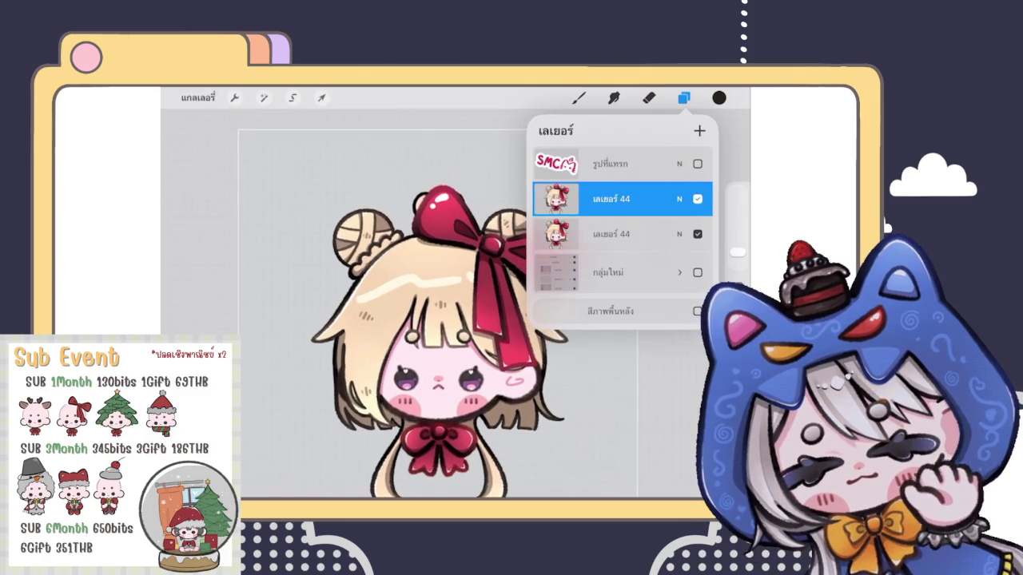
{"action": "left_click", "coordinate": [612, 199]}
{"action": "left_click", "coordinate": [611, 199]}
{"action": "left_click", "coordinate": [719, 97]}
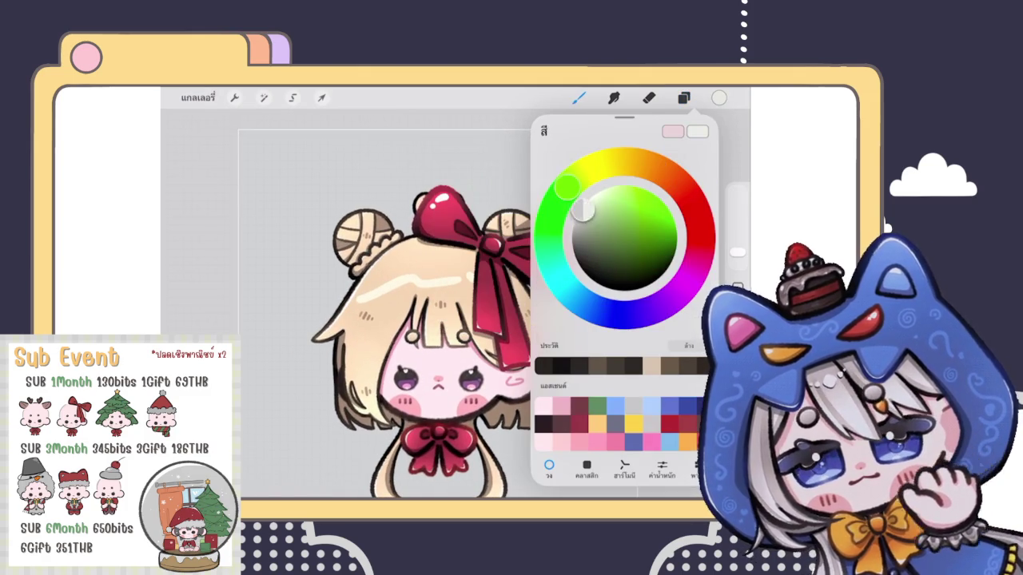
{"action": "left_click", "coordinate": [584, 204]}
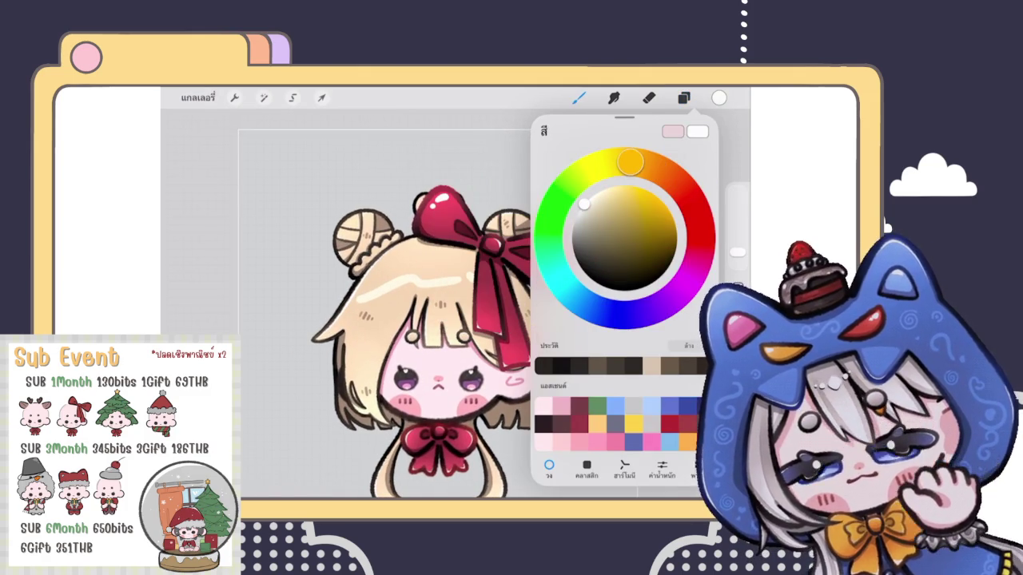
Fill the lower Layer 44 copy with white to make a silhouette
{"action": "left_click", "coordinate": [683, 98]}
{"action": "left_click", "coordinate": [612, 234]}
{"action": "left_click", "coordinate": [611, 235]}
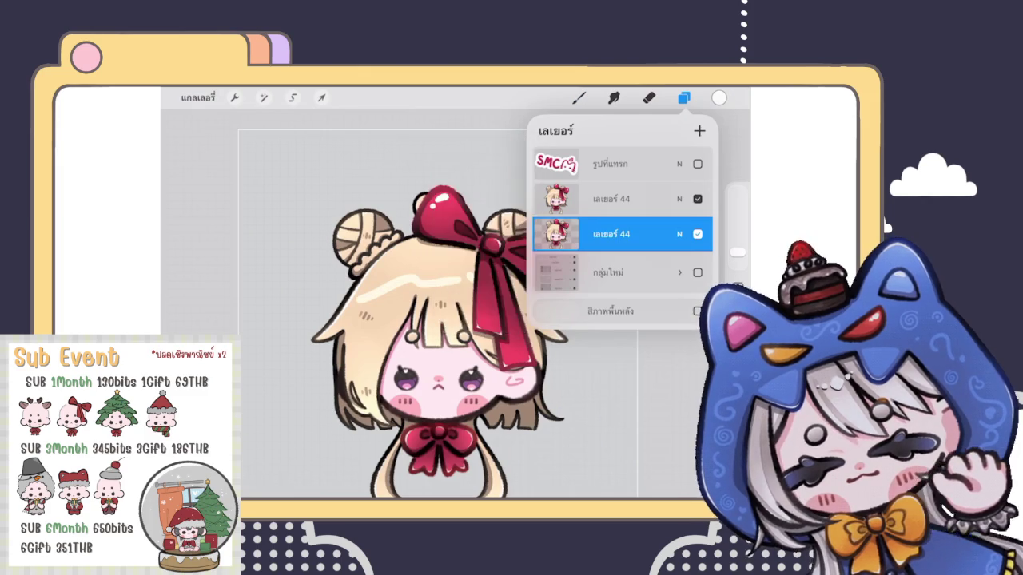
{"action": "left_click", "coordinate": [611, 234]}
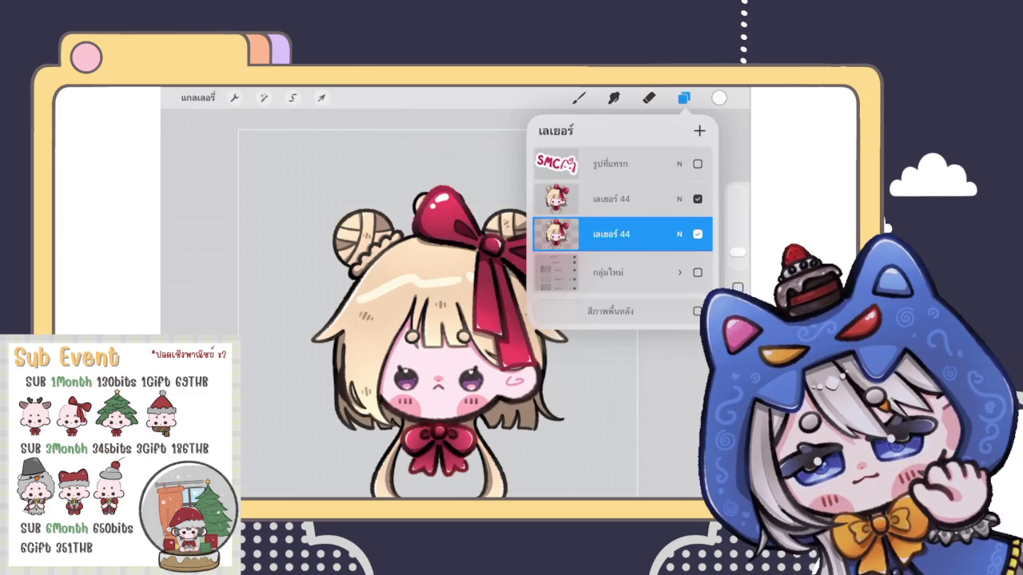
{"action": "left_click", "coordinate": [611, 234]}
{"action": "left_click", "coordinate": [461, 205]}
{"action": "left_click", "coordinate": [611, 235]}
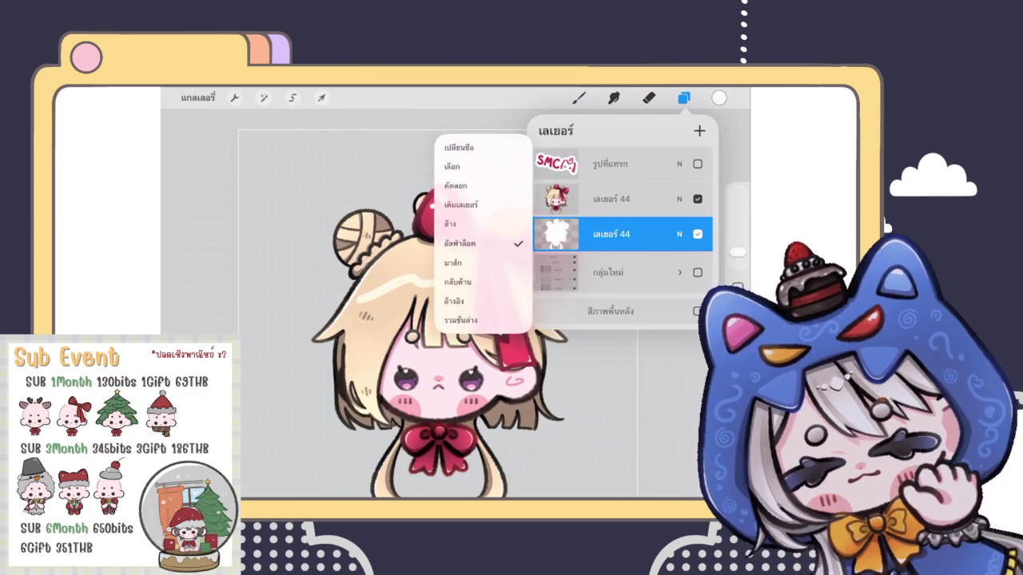
{"action": "left_click", "coordinate": [612, 199]}
Add a new layer set as a Clipping Mask and pick bright blue
{"action": "left_click", "coordinate": [699, 130]}
{"action": "left_click", "coordinate": [612, 199]}
{"action": "left_click", "coordinate": [460, 271]}
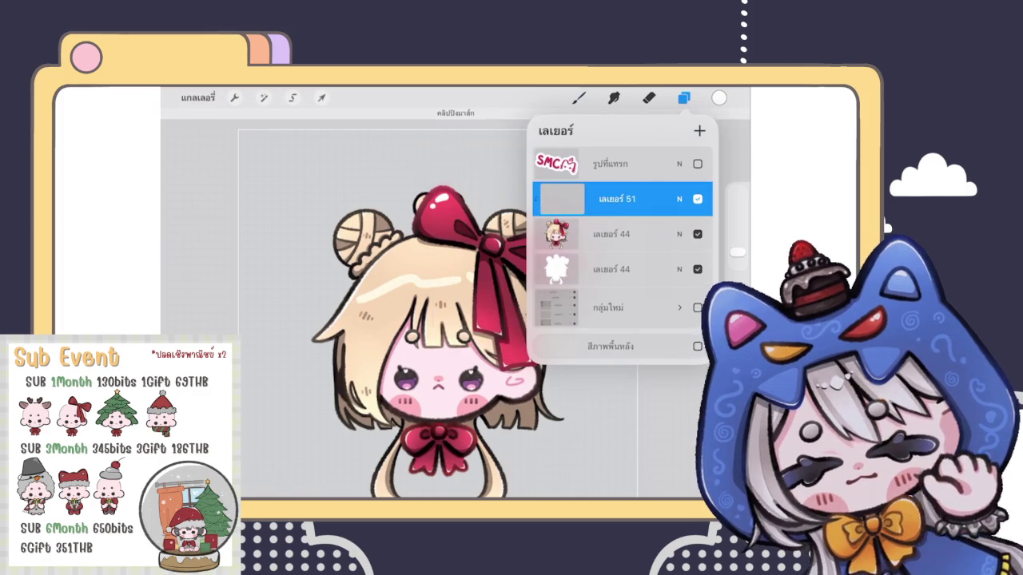
{"action": "left_click", "coordinate": [719, 97]}
{"action": "left_click", "coordinate": [601, 311]}
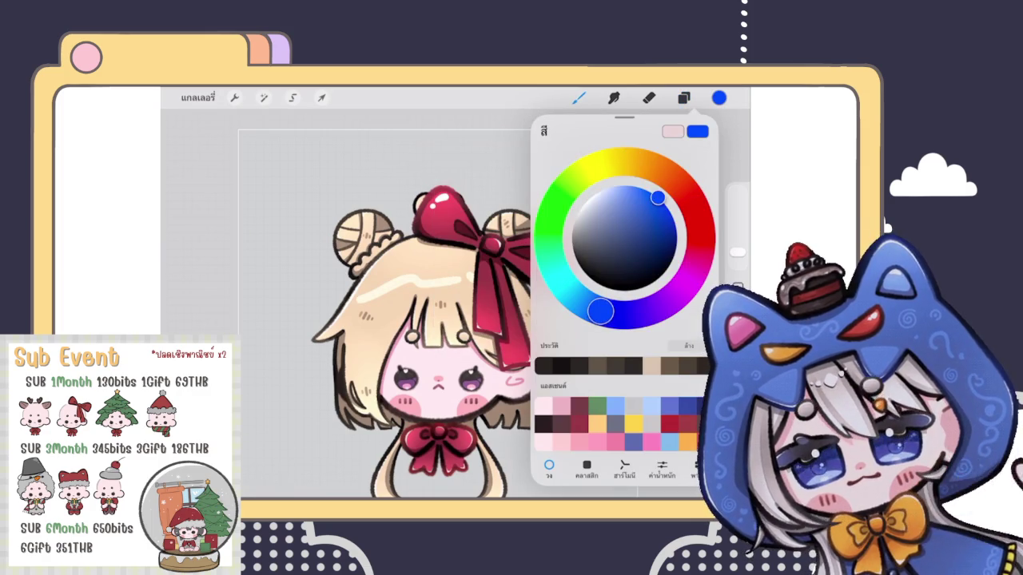
{"action": "left_click", "coordinate": [578, 97]}
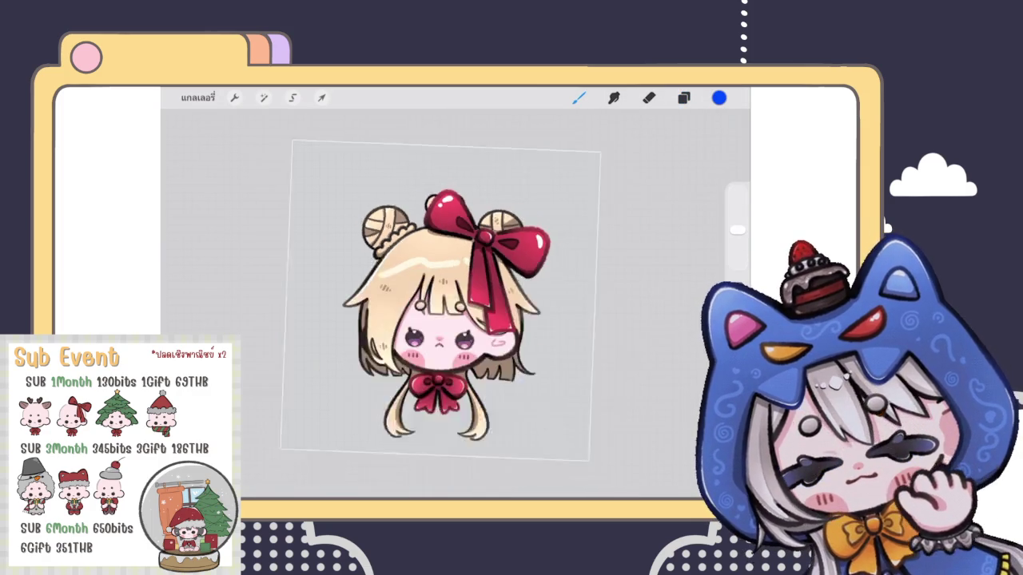
Paint solid blue over the whole character on the clipped layer
{"action": "mouse_move", "coordinate": [392, 215]}
{"action": "left_mouse_down"}
{"action": "mouse_move", "coordinate": [364, 235]}
{"action": "mouse_move", "coordinate": [479, 320]}
{"action": "left_mouse_up"}
{"action": "left_click_drag", "start_coordinate": [415, 239], "coordinate": [480, 367]}
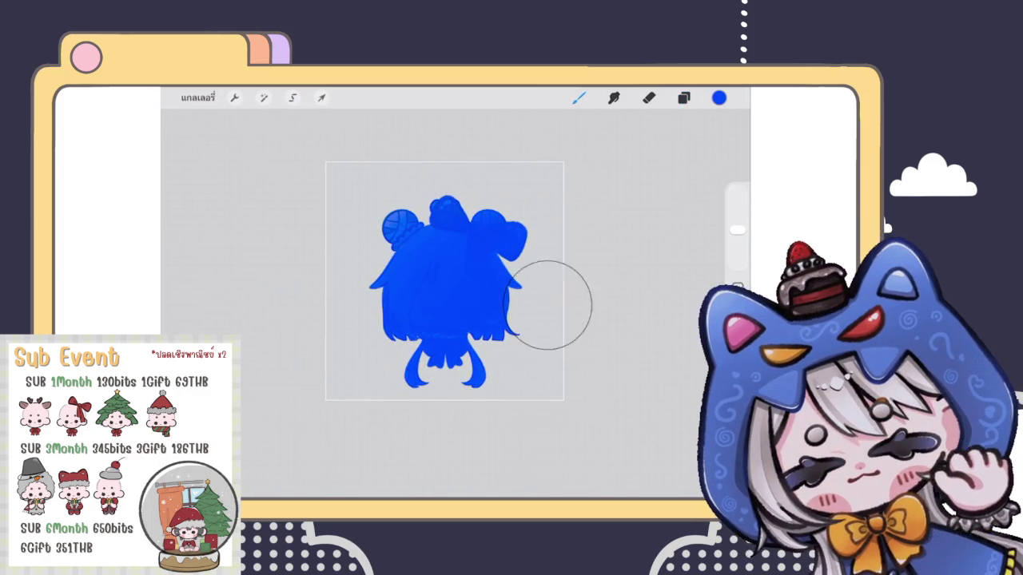
{"action": "left_click_drag", "start_coordinate": [479, 255], "coordinate": [541, 296]}
{"action": "left_click", "coordinate": [719, 97]}
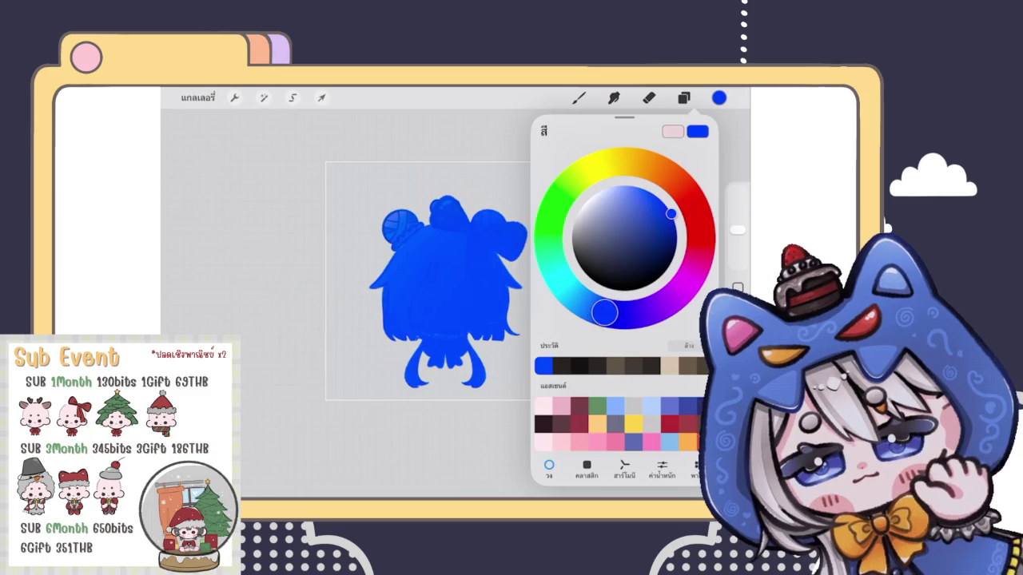
{"action": "left_click_drag", "start_coordinate": [376, 232], "coordinate": [417, 400]}
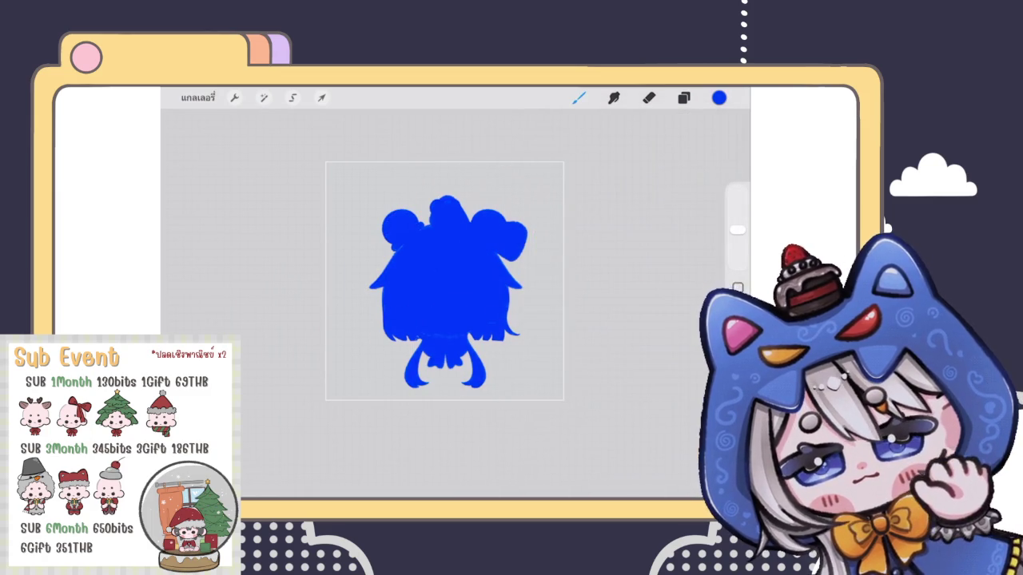
Airbrush a soft red glow over the centre and tint hair tips, head top and bun
{"action": "left_click", "coordinate": [720, 98]}
{"action": "left_click", "coordinate": [702, 228]}
{"action": "left_click_drag", "start_coordinate": [736, 230], "coordinate": [737, 236]}
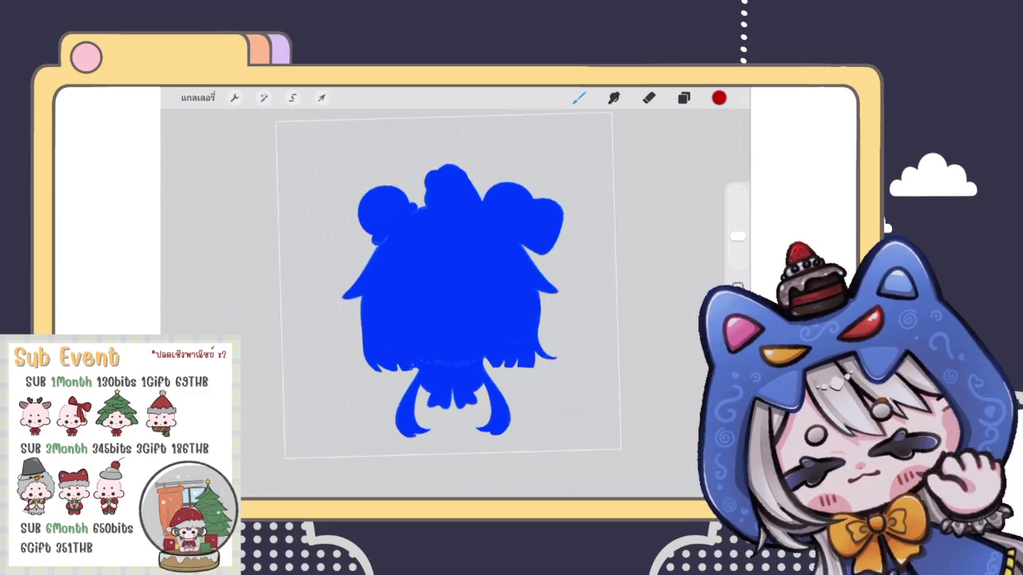
{"action": "left_click_drag", "start_coordinate": [463, 301], "coordinate": [444, 295]}
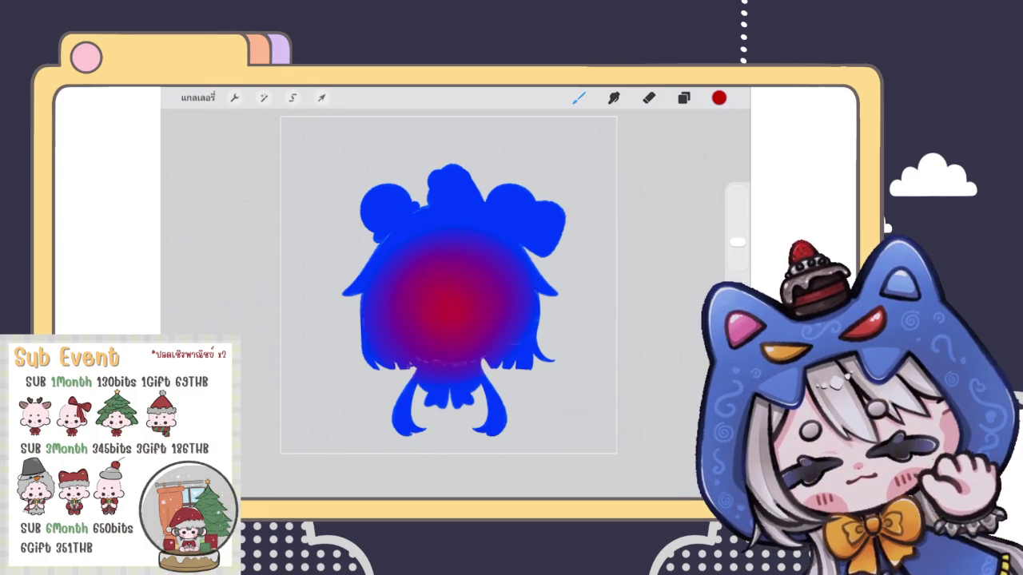
{"action": "left_click_drag", "start_coordinate": [377, 429], "coordinate": [427, 442]}
{"action": "left_click_drag", "start_coordinate": [500, 435], "coordinate": [478, 424]}
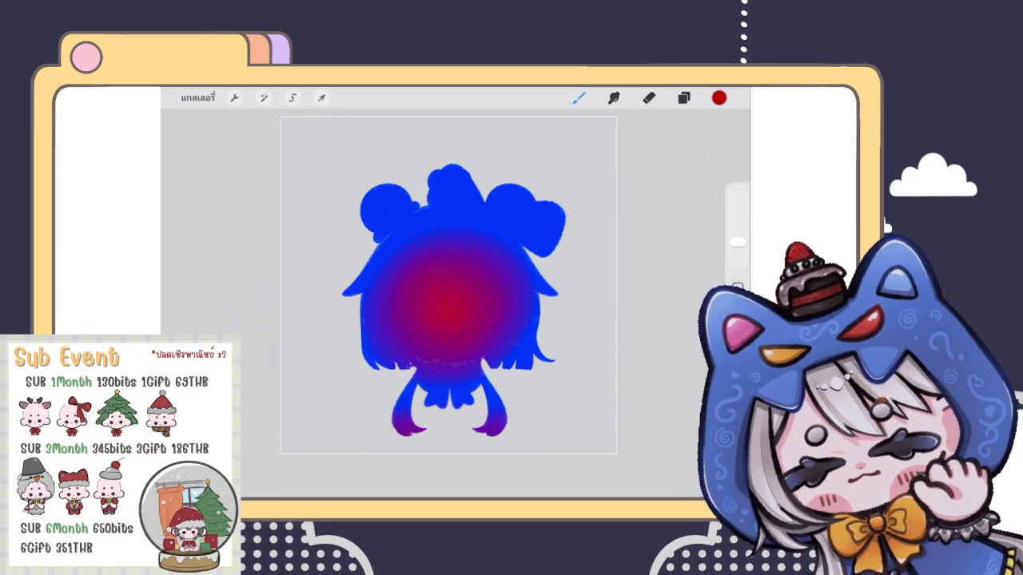
{"action": "mouse_move", "coordinate": [539, 165]}
{"action": "left_mouse_down"}
{"action": "mouse_move", "coordinate": [434, 164]}
{"action": "mouse_move", "coordinate": [525, 201]}
{"action": "mouse_move", "coordinate": [576, 197]}
{"action": "mouse_move", "coordinate": [493, 152]}
{"action": "left_mouse_up"}
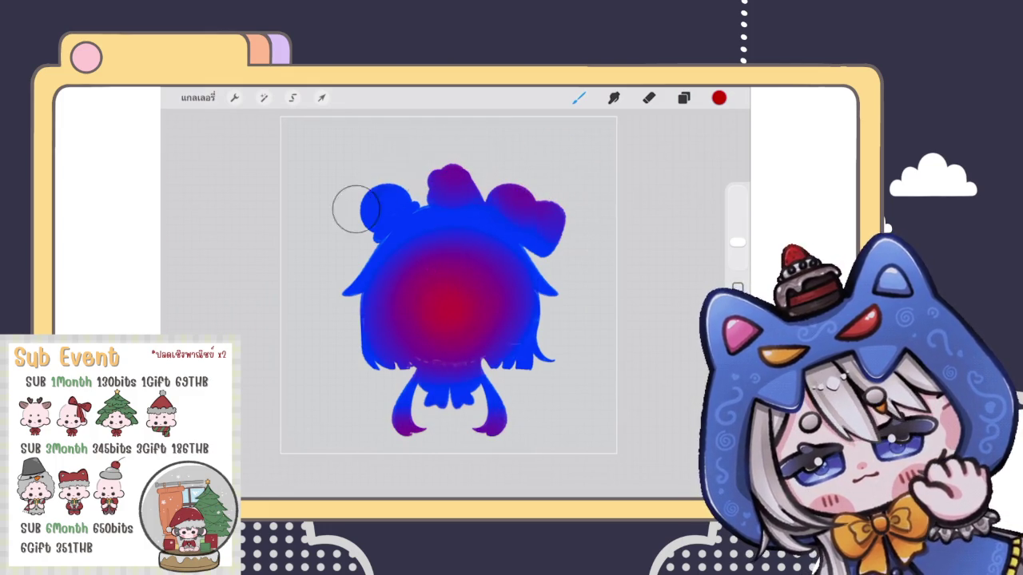
{"action": "left_click_drag", "start_coordinate": [356, 209], "coordinate": [376, 200]}
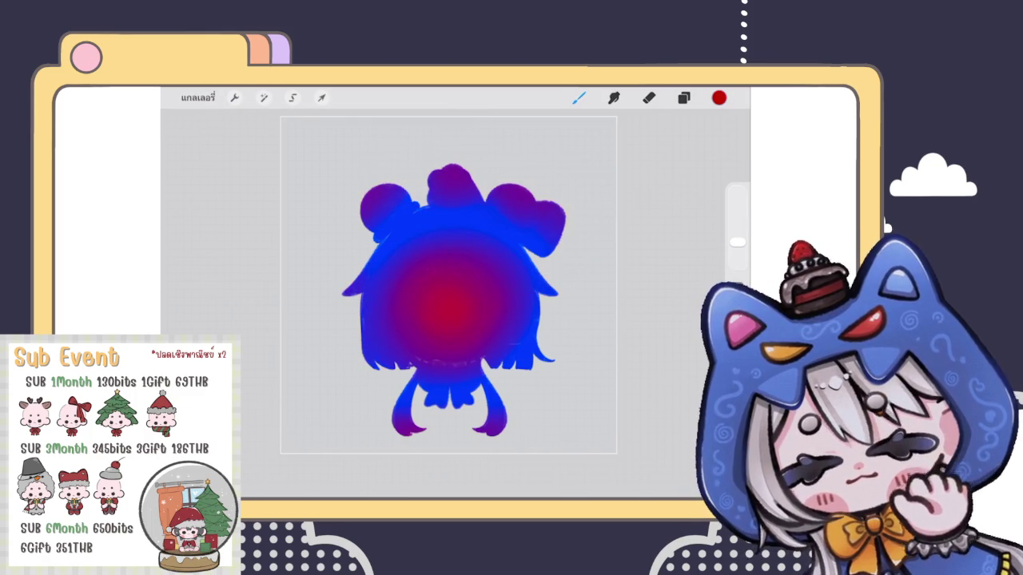
{"action": "left_click", "coordinate": [684, 97]}
Set Layer 51 to Hard Light blend mode at 4% opacity
{"action": "left_click", "coordinate": [679, 199]}
{"action": "left_click", "coordinate": [607, 338]}
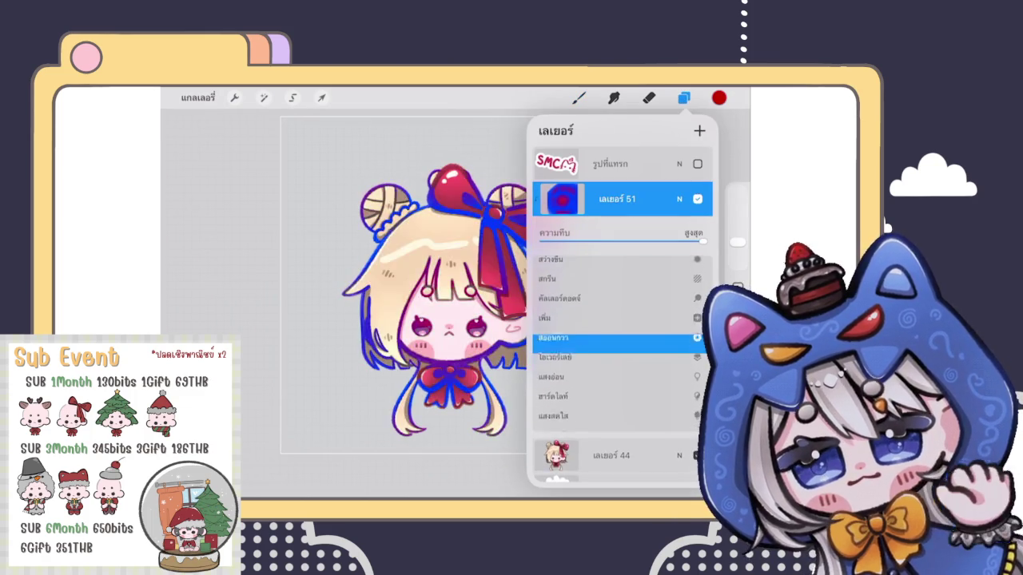
{"action": "scroll", "coordinate": [619, 343], "scroll_direction": "down", "scroll_amount": 2}
{"action": "left_click", "coordinate": [607, 344]}
{"action": "left_click_drag", "start_coordinate": [701, 240], "coordinate": [549, 240]}
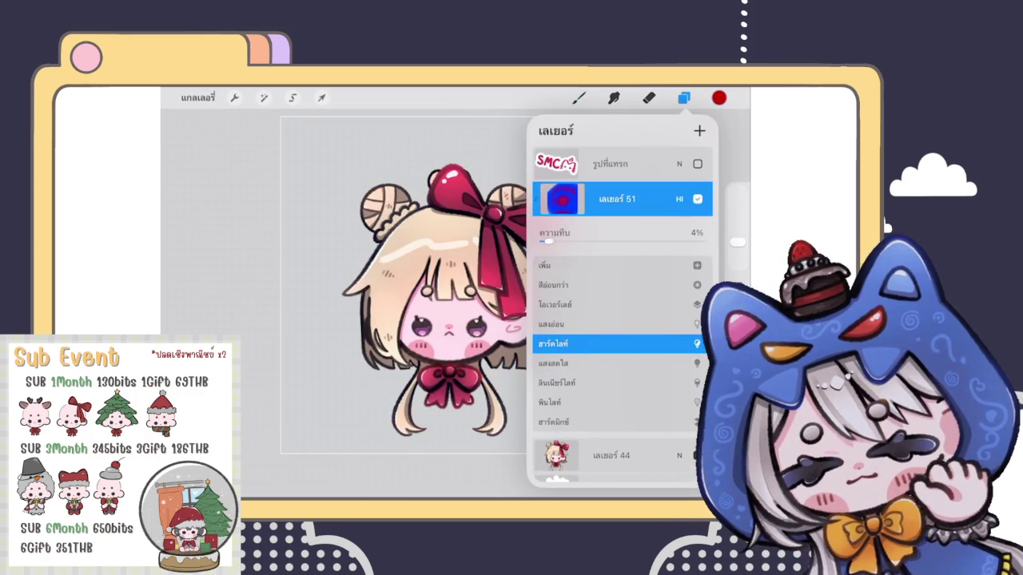
{"action": "left_click", "coordinate": [679, 199]}
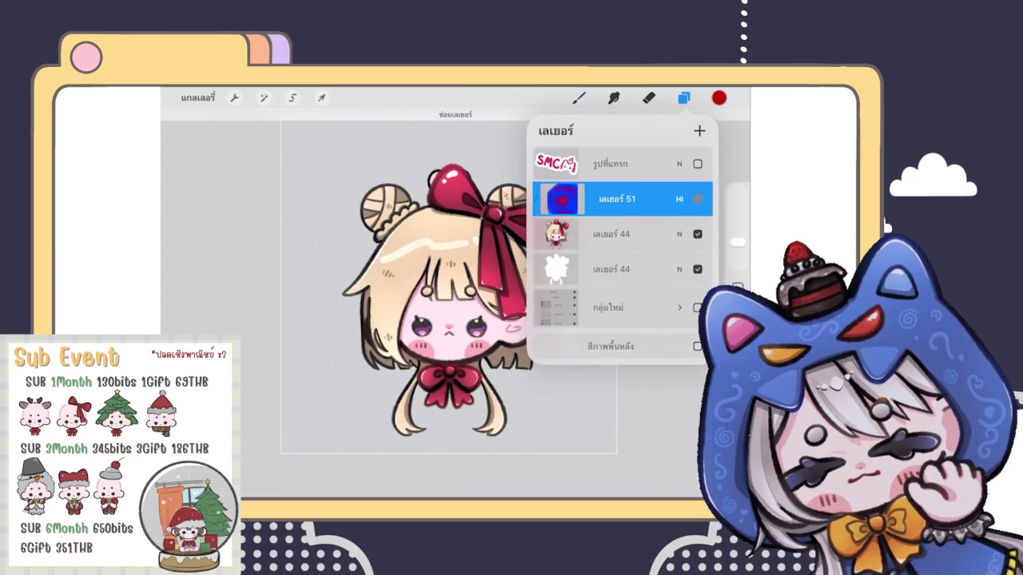
{"action": "left_click_drag", "start_coordinate": [448, 304], "coordinate": [384, 296]}
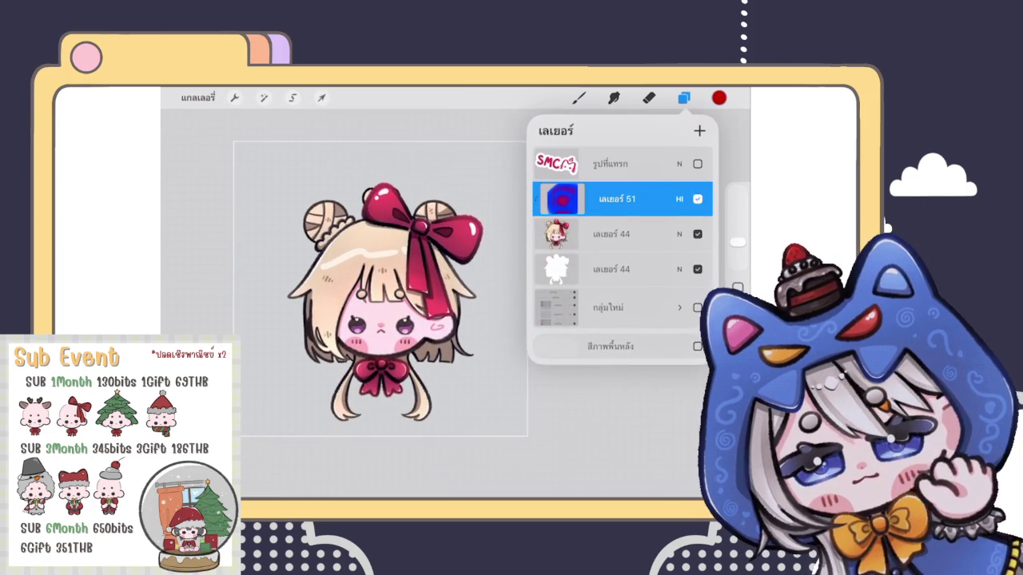
{"action": "left_click", "coordinate": [611, 234]}
{"action": "scroll", "coordinate": [384, 304], "scroll_direction": "up", "scroll_amount": 3}
Apply Gaussian Blur to the white silhouette and pick near-white for Automatic selection
{"action": "left_click", "coordinate": [264, 97]}
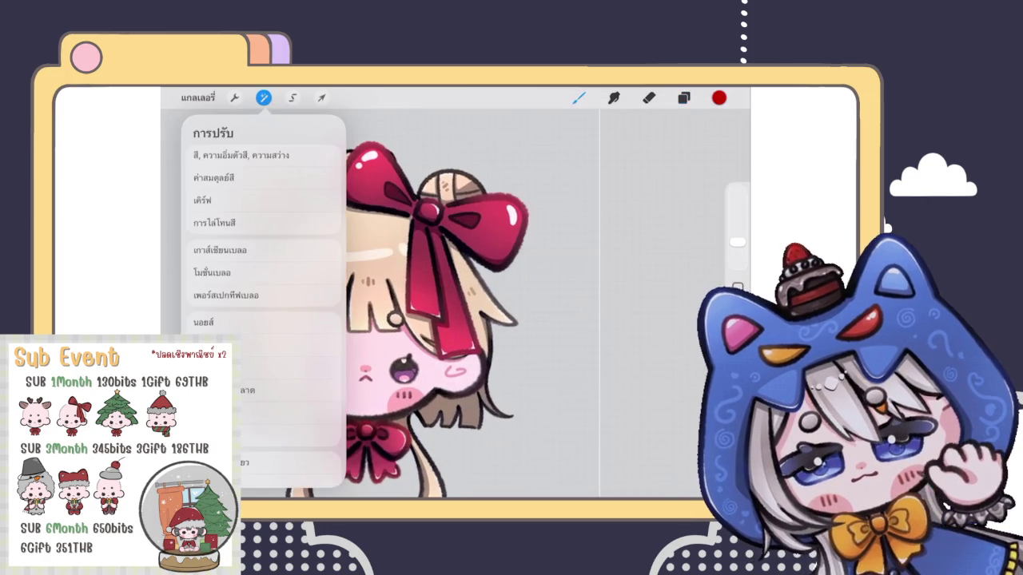
{"action": "left_click", "coordinate": [220, 250]}
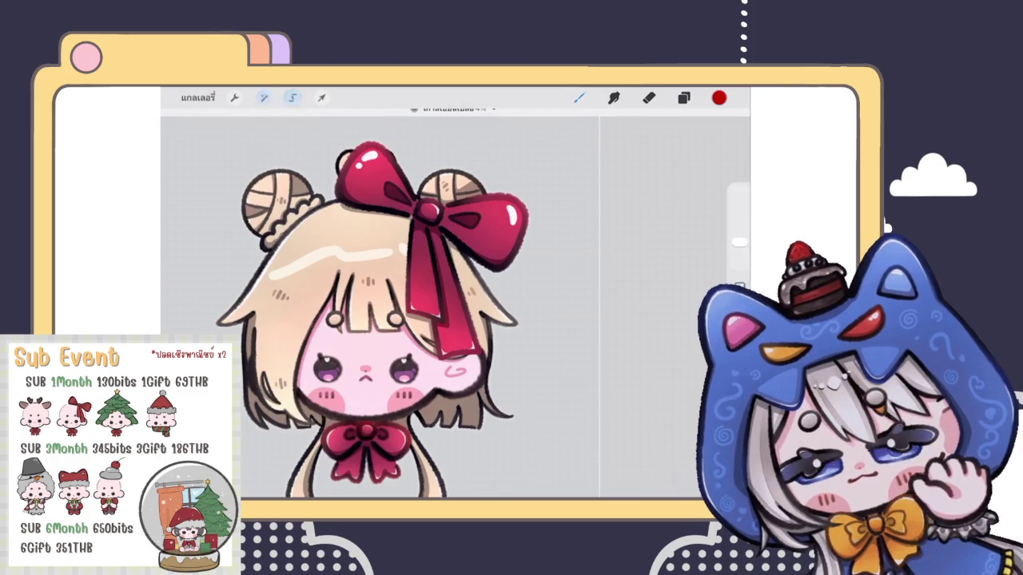
{"action": "left_click", "coordinate": [292, 98]}
{"action": "left_click", "coordinate": [373, 441]}
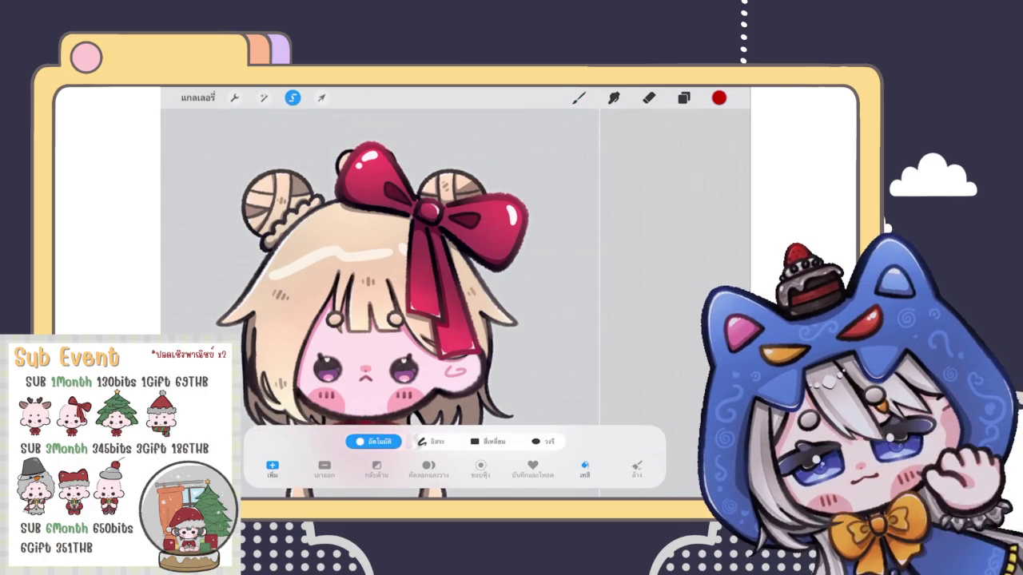
{"action": "scroll", "coordinate": [453, 304], "scroll_direction": "down", "scroll_amount": 5}
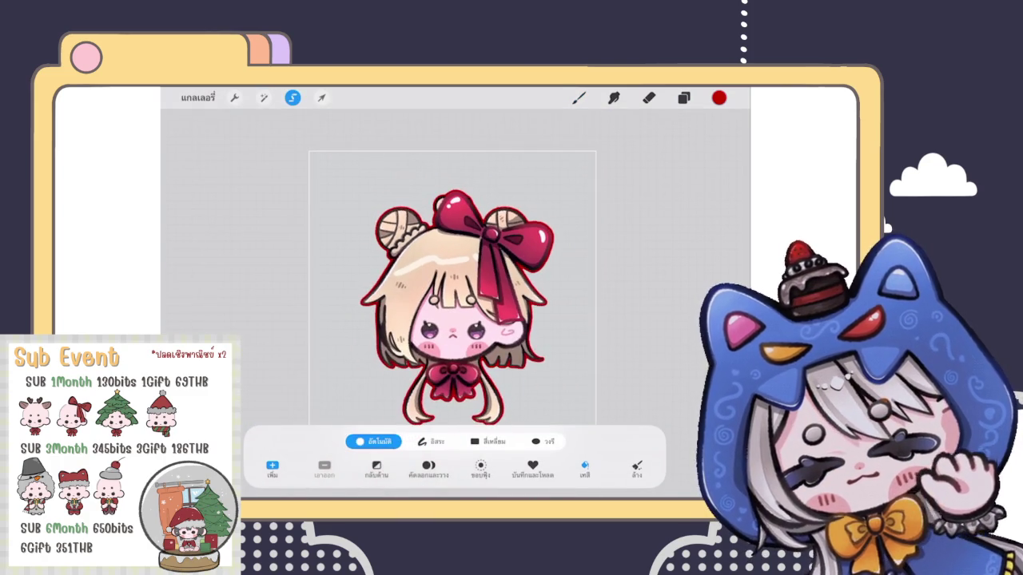
{"action": "left_click", "coordinate": [719, 97]}
{"action": "left_click", "coordinate": [608, 209]}
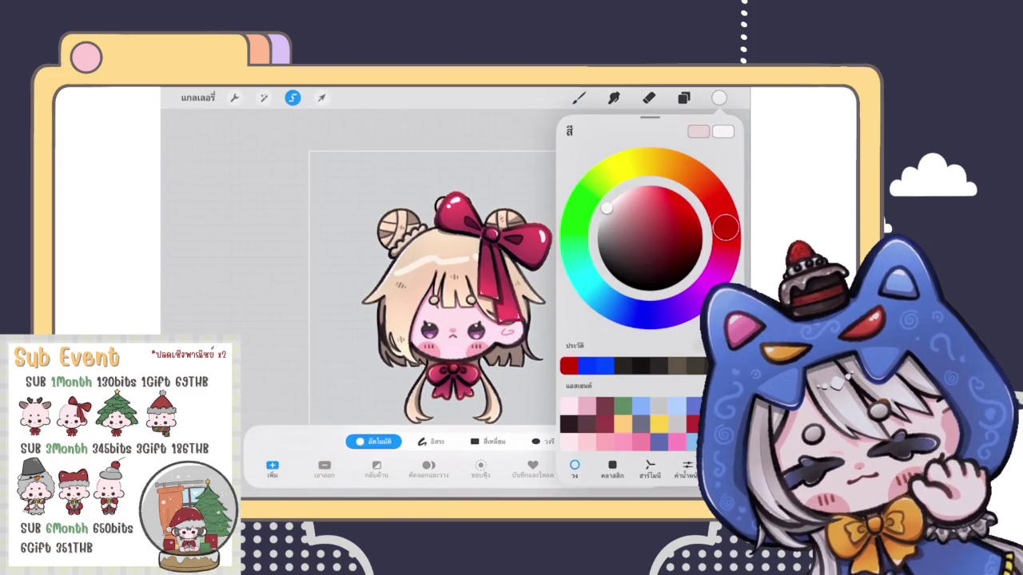
Auto-select the outline area at 92.8% threshold and reapply Gaussian Blur to smooth it
{"action": "left_click", "coordinate": [293, 97]}
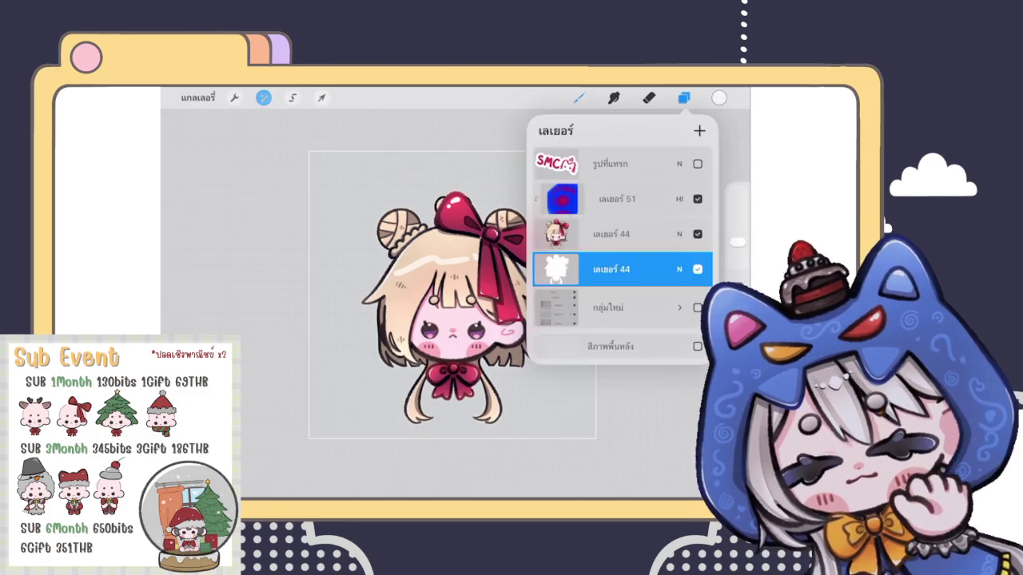
{"action": "left_click", "coordinate": [292, 98]}
{"action": "left_click", "coordinate": [451, 319]}
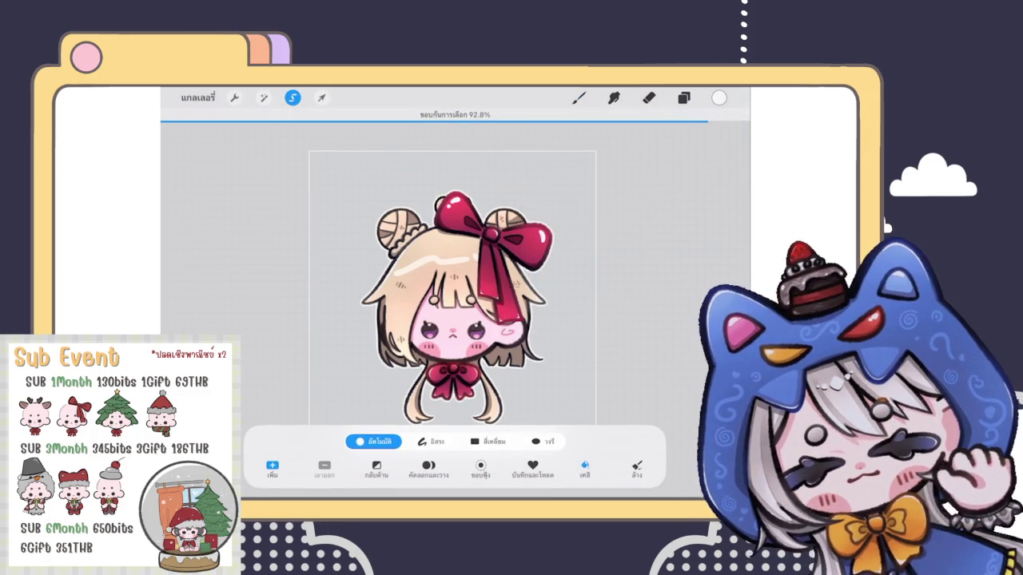
{"action": "left_click", "coordinate": [578, 97]}
{"action": "left_click", "coordinate": [264, 98]}
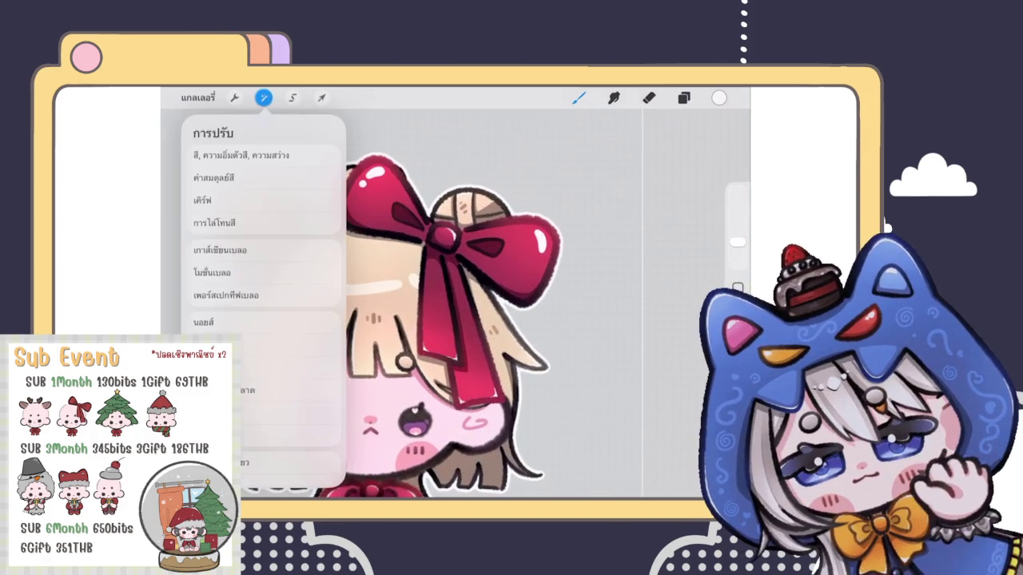
{"action": "left_click", "coordinate": [220, 250]}
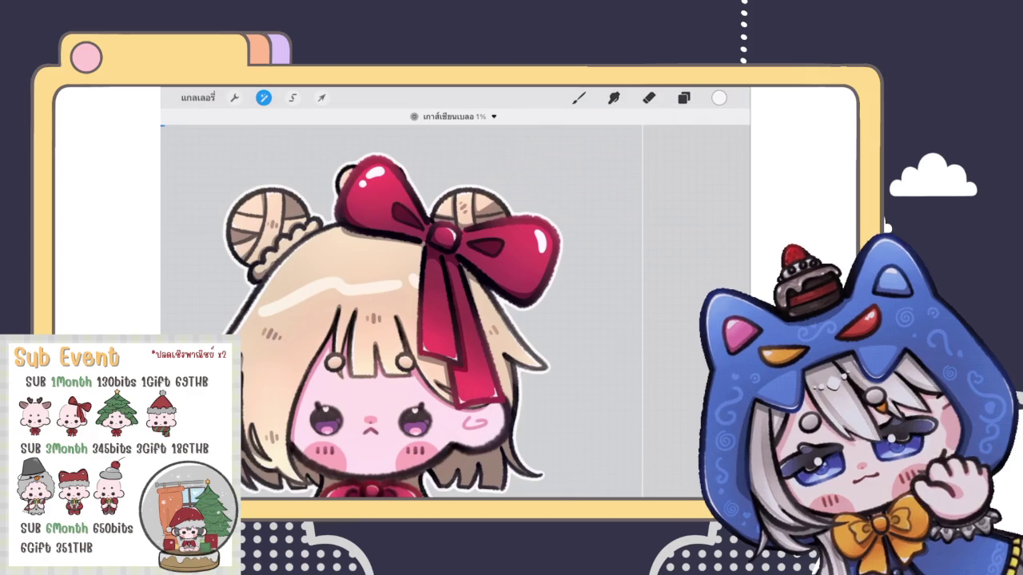
{"action": "left_click", "coordinate": [579, 98]}
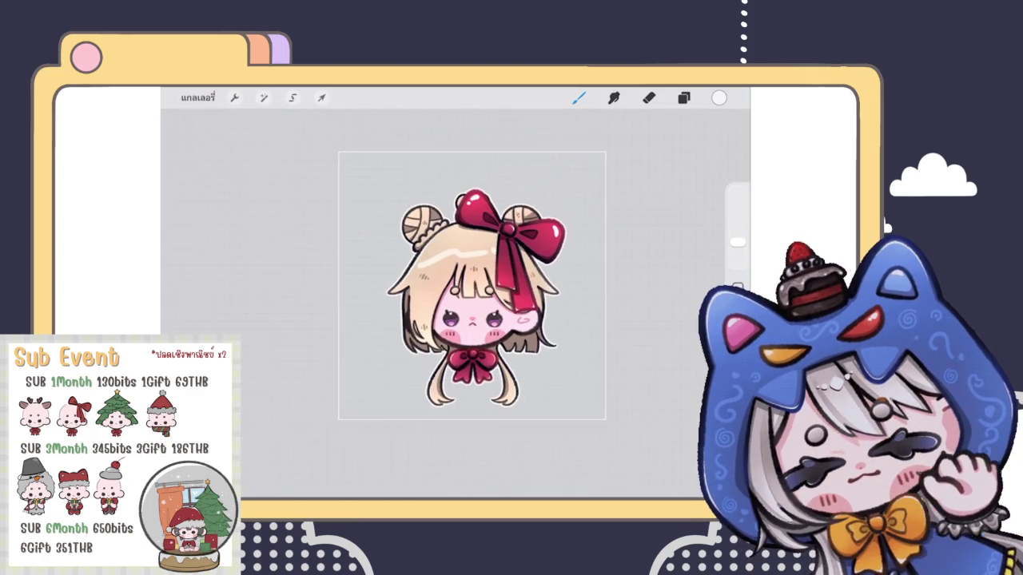
Group Layer 51 with both Layer 44 copies
{"action": "left_click", "coordinate": [684, 98]}
{"action": "left_click", "coordinate": [615, 199]}
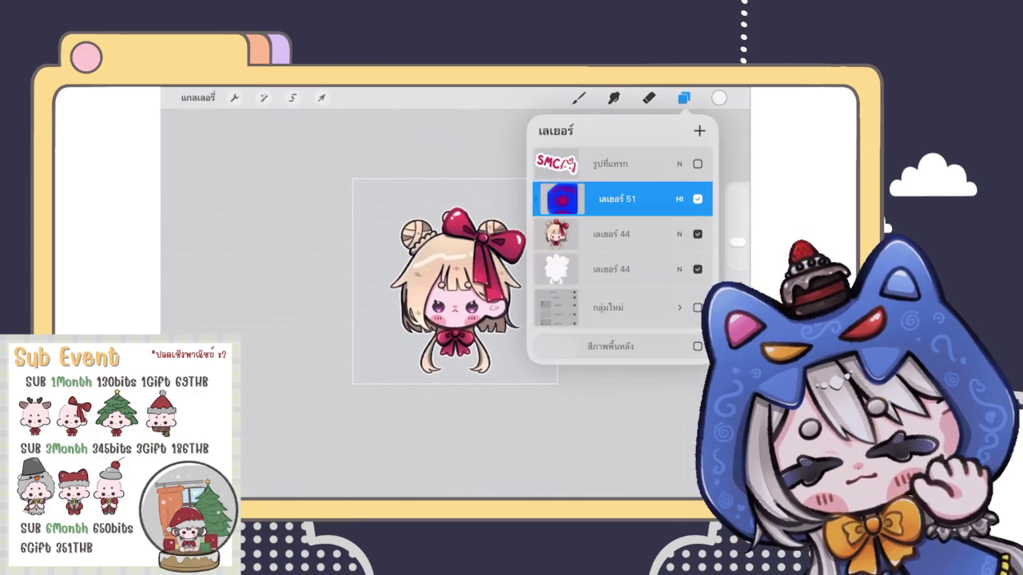
{"action": "left_click_drag", "start_coordinate": [559, 234], "coordinate": [631, 234]}
{"action": "left_click_drag", "start_coordinate": [559, 269], "coordinate": [631, 269]}
{"action": "left_click", "coordinate": [699, 130]}
Resize, slightly tilt and centre the grouped sticker, then commit the transform
{"action": "left_click", "coordinate": [321, 98]}
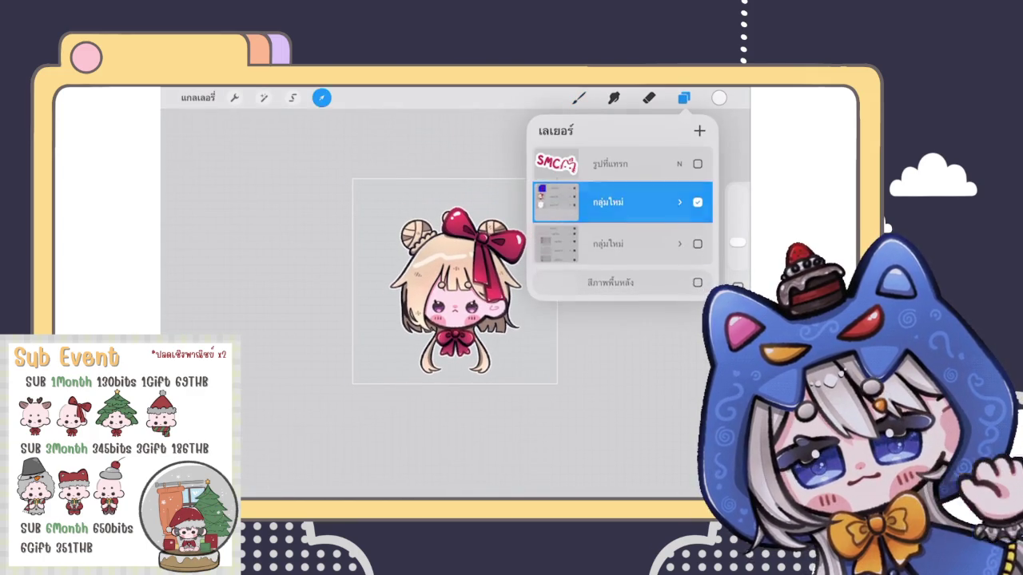
{"action": "mouse_move", "coordinate": [454, 279]}
{"action": "left_mouse_down"}
{"action": "mouse_move", "coordinate": [468, 265]}
{"action": "mouse_move", "coordinate": [434, 287]}
{"action": "left_mouse_up"}
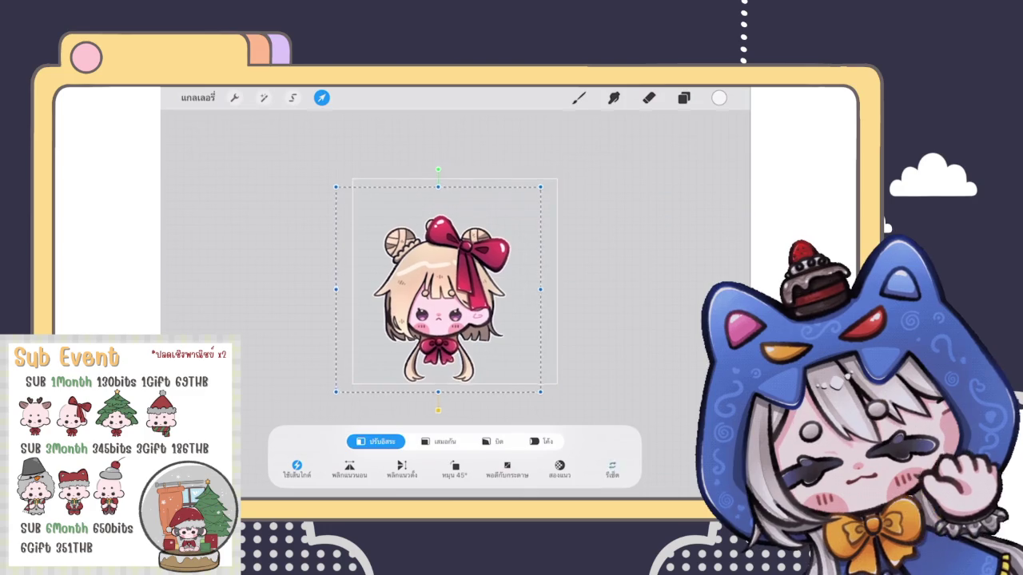
{"action": "key", "text": "ctrl+z"}
{"action": "left_click", "coordinate": [683, 98]}
{"action": "left_click", "coordinate": [321, 97]}
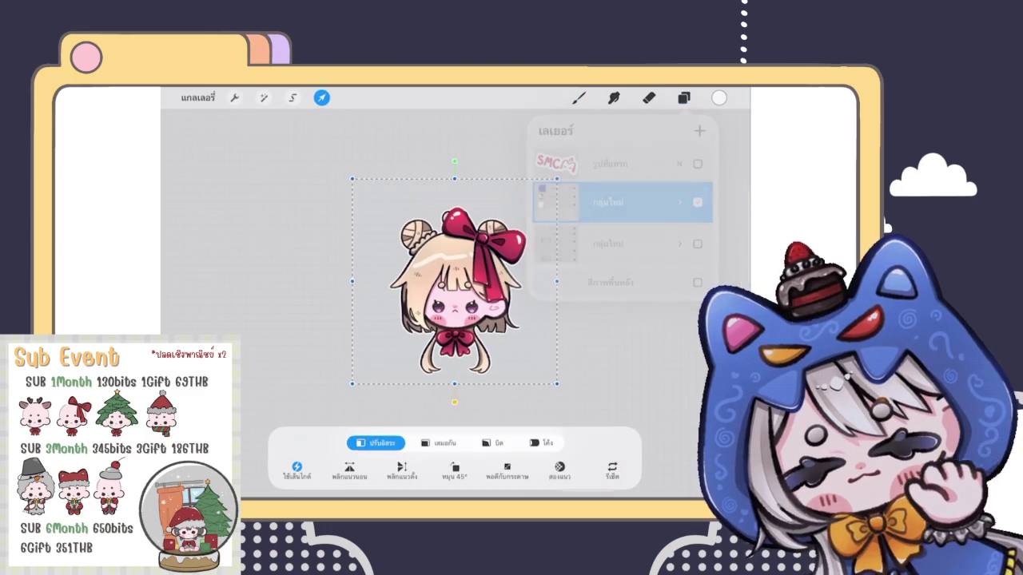
{"action": "left_click_drag", "start_coordinate": [560, 376], "coordinate": [583, 397]}
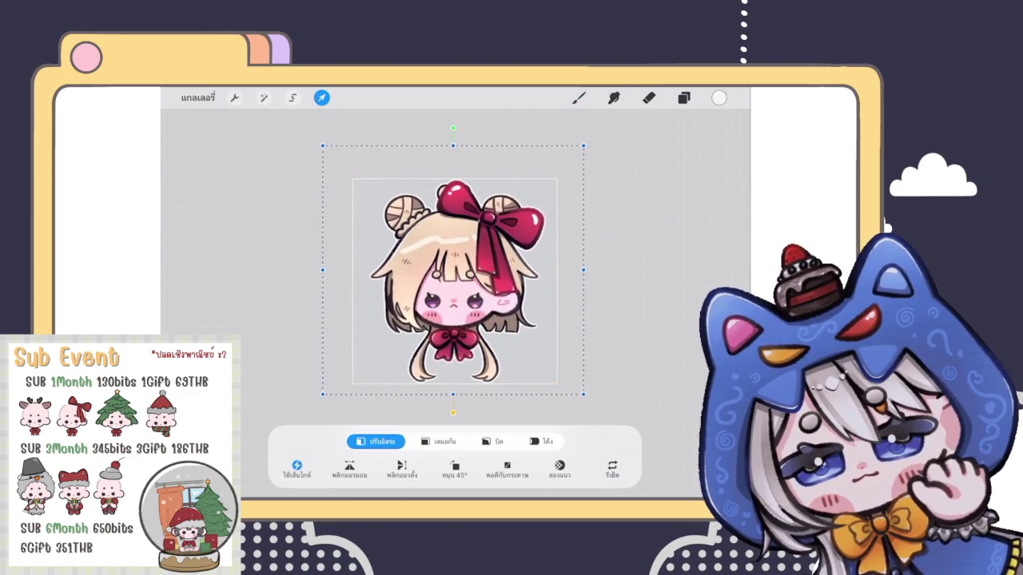
{"action": "left_click_drag", "start_coordinate": [584, 397], "coordinate": [581, 394]}
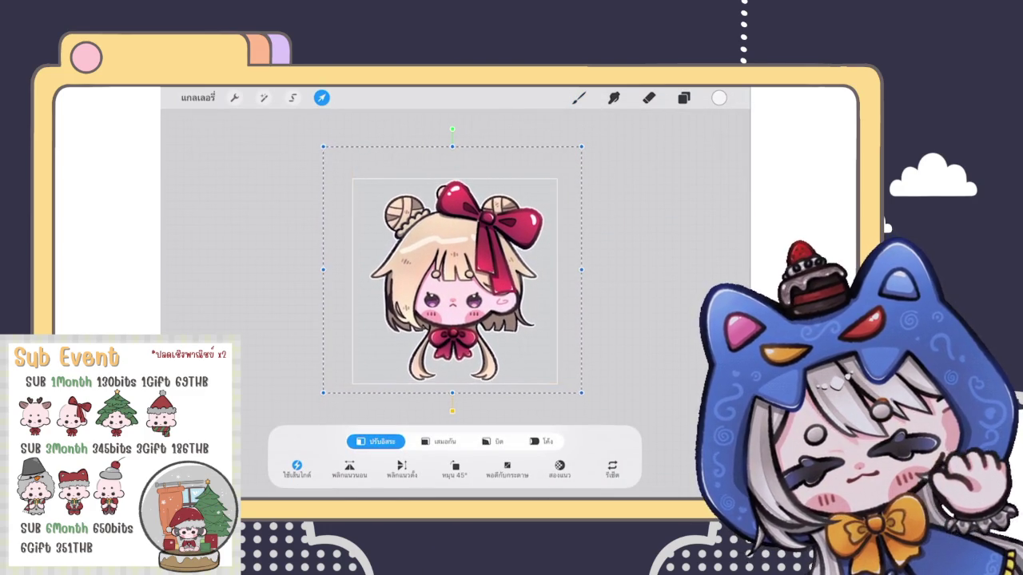
{"action": "left_click_drag", "start_coordinate": [452, 272], "coordinate": [454, 271]}
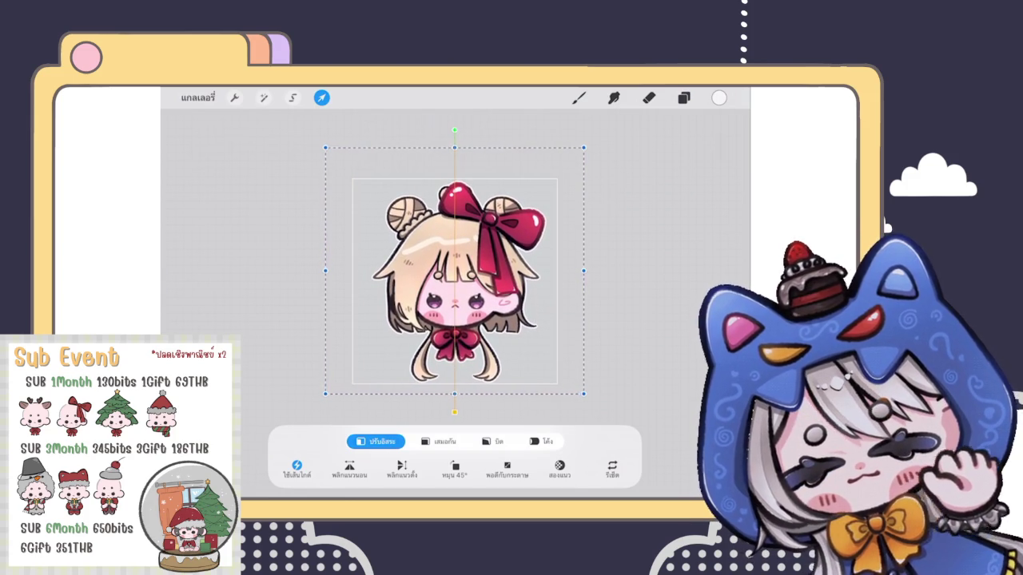
{"action": "left_click", "coordinate": [418, 125]}
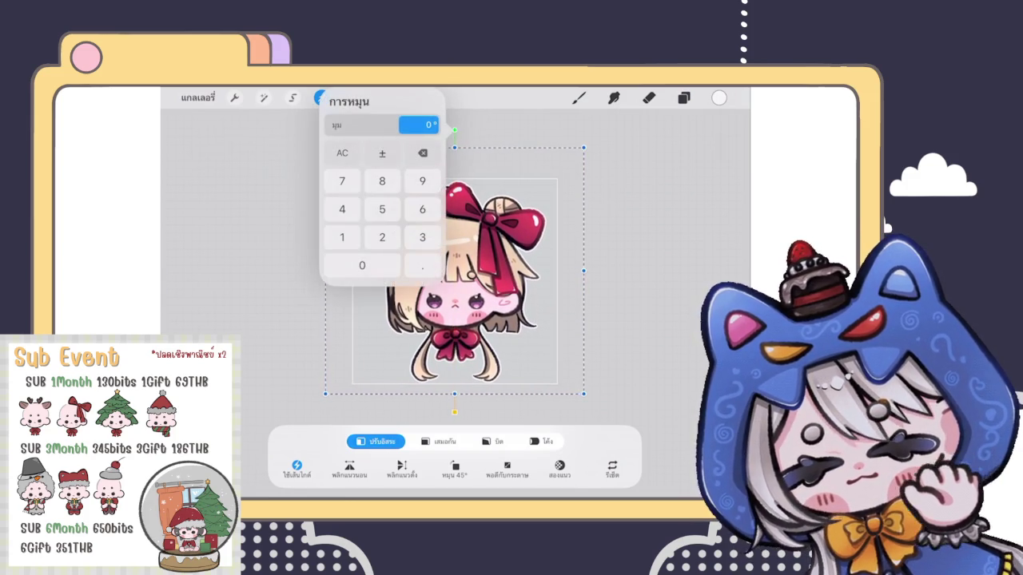
{"action": "left_click_drag", "start_coordinate": [584, 393], "coordinate": [561, 382]}
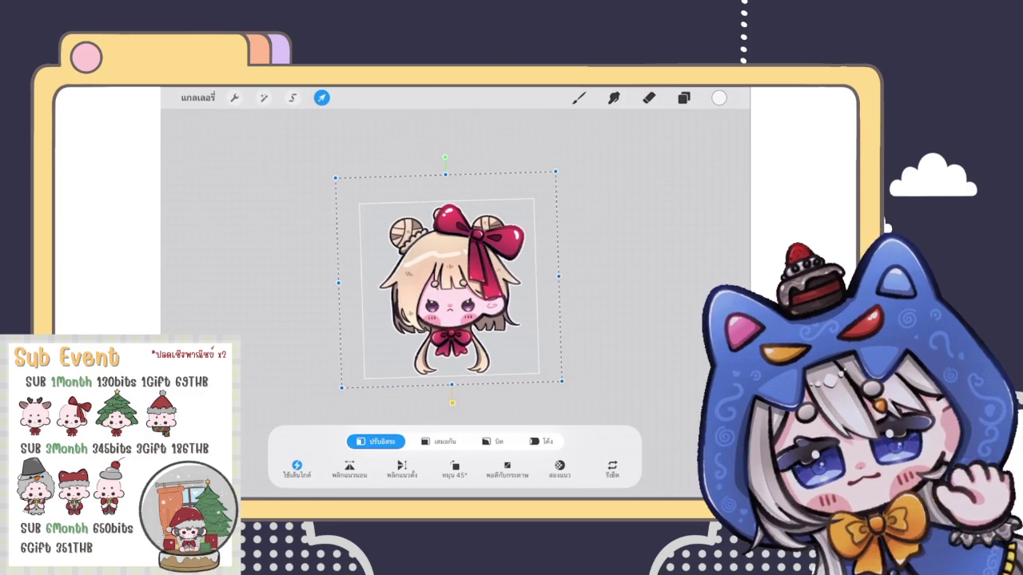
{"action": "left_click", "coordinate": [578, 98]}
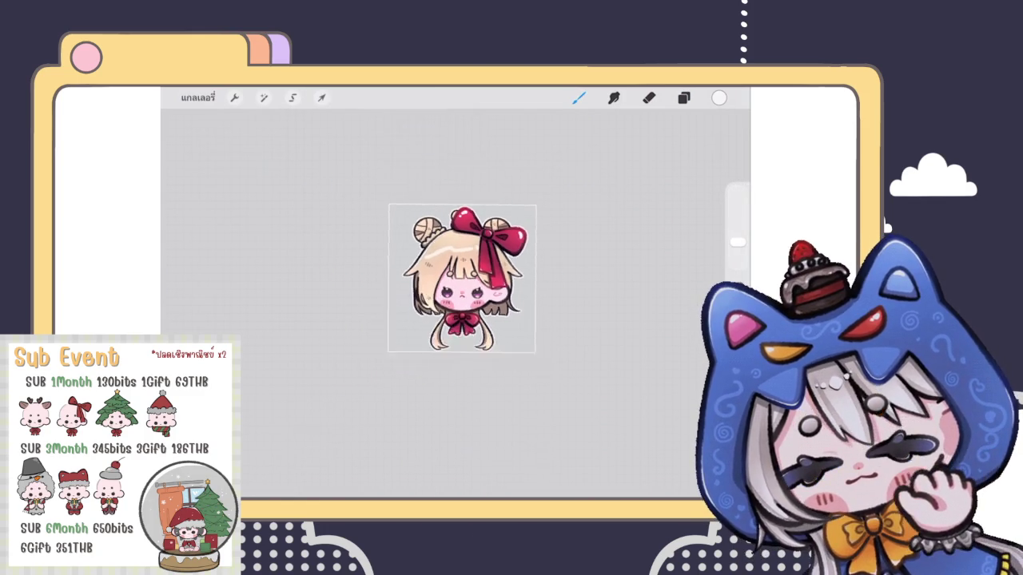
{"action": "key", "text": "ctrl+z"}
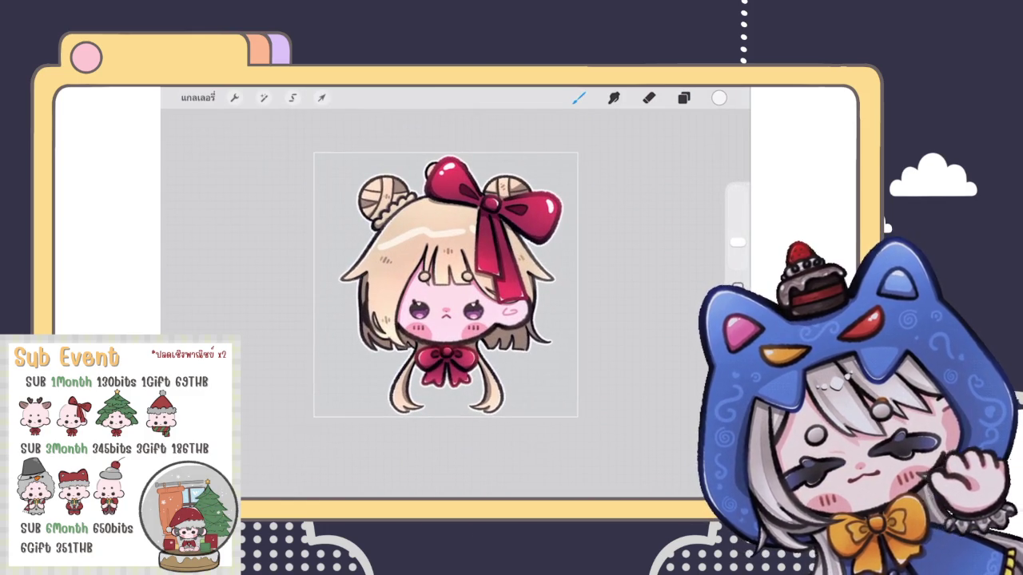
Check Adjustments and Layers, straighten the canvas view, and switch to the Eraser with E
{"action": "left_click", "coordinate": [264, 97]}
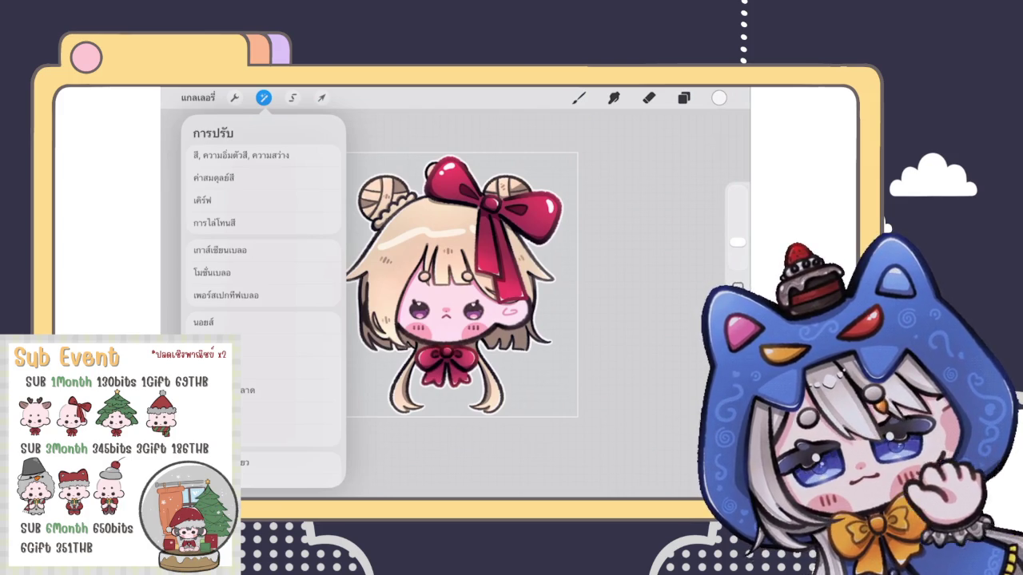
{"action": "left_click", "coordinate": [683, 98]}
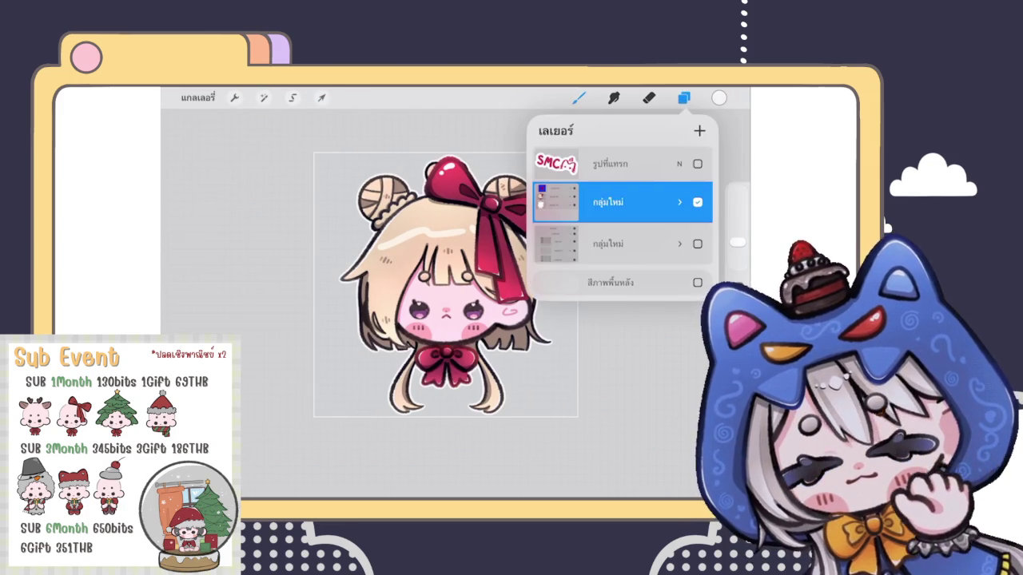
{"action": "left_click", "coordinate": [683, 97]}
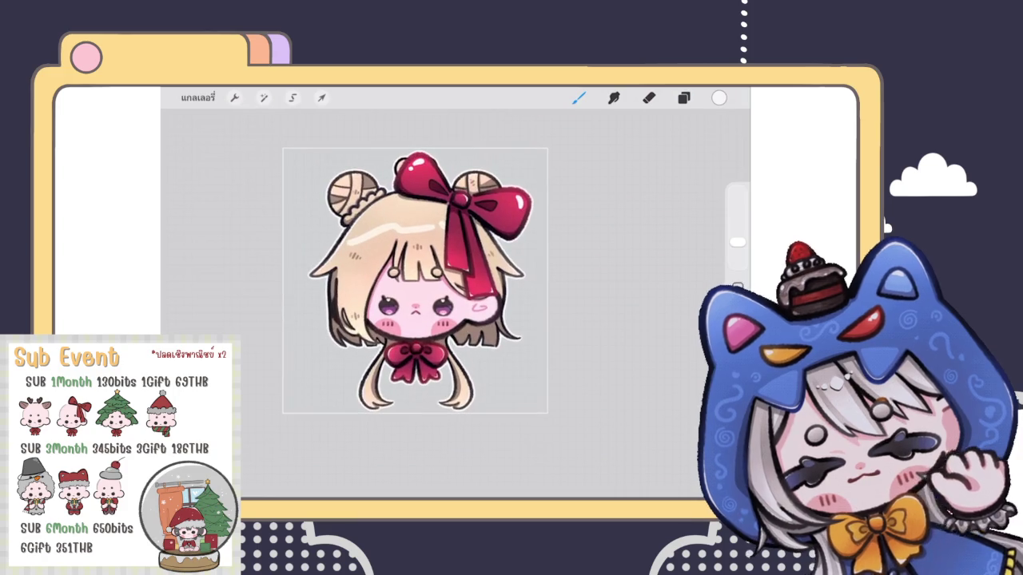
{"action": "scroll", "coordinate": [423, 279], "scroll_direction": "down", "scroll_amount": 2}
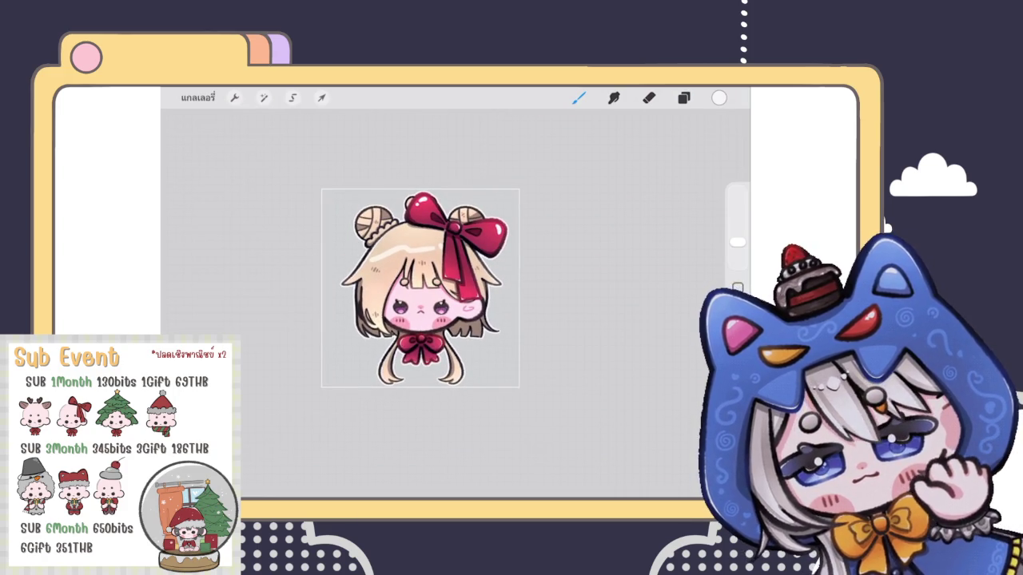
{"action": "key", "text": "e"}
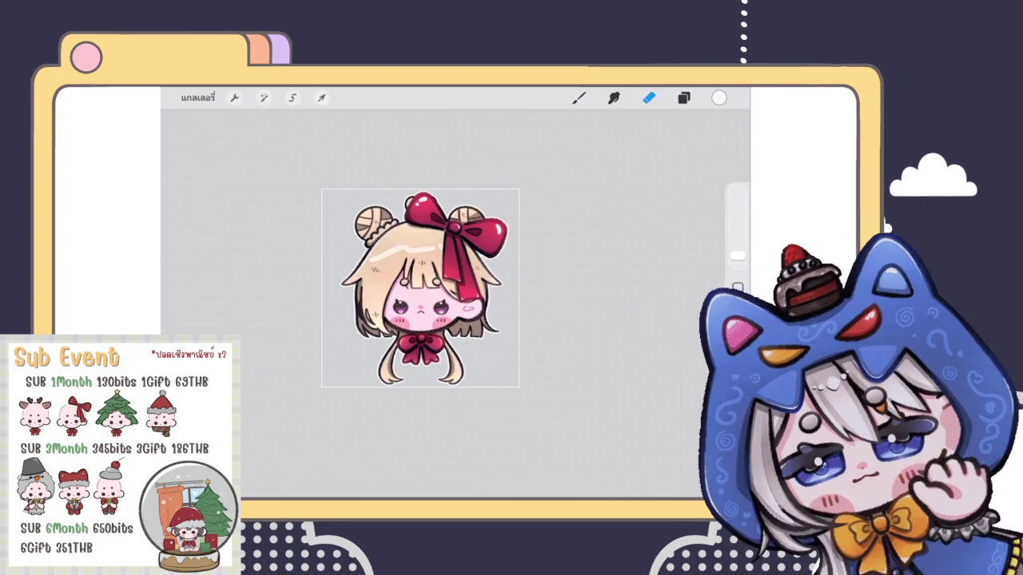
Export the sticker as a PNG from Actions > Share
{"action": "left_click", "coordinate": [684, 98]}
{"action": "left_click", "coordinate": [684, 98]}
{"action": "scroll", "coordinate": [400, 271], "scroll_direction": "up", "scroll_amount": 3}
{"action": "scroll", "coordinate": [400, 271], "scroll_direction": "down", "scroll_amount": 3}
{"action": "left_click", "coordinate": [234, 97]}
{"action": "left_click", "coordinate": [247, 157]}
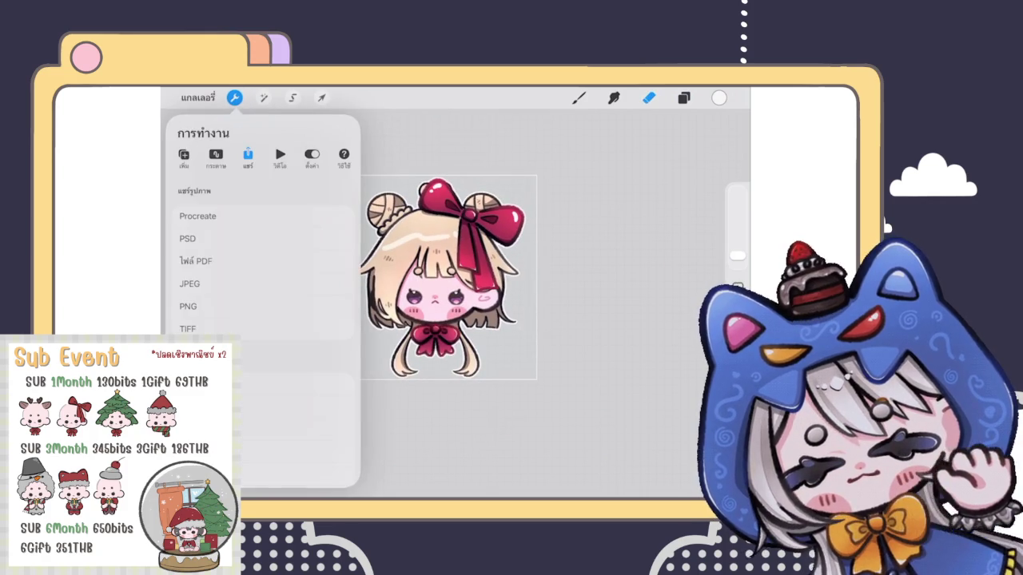
{"action": "left_click", "coordinate": [190, 306]}
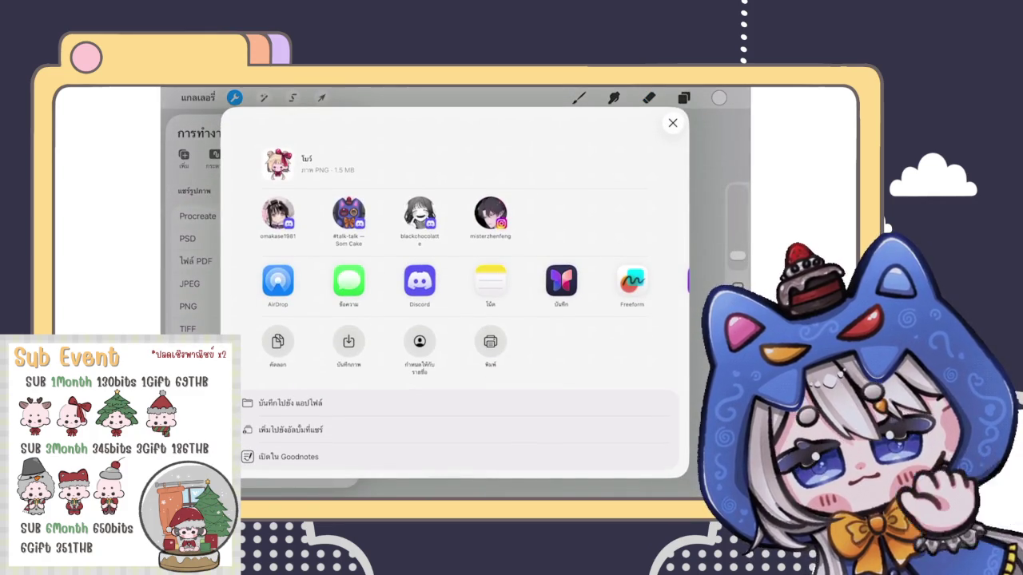
Send the PNG to the checked Discord direct message and return to Procreate
{"action": "left_click", "coordinate": [278, 214]}
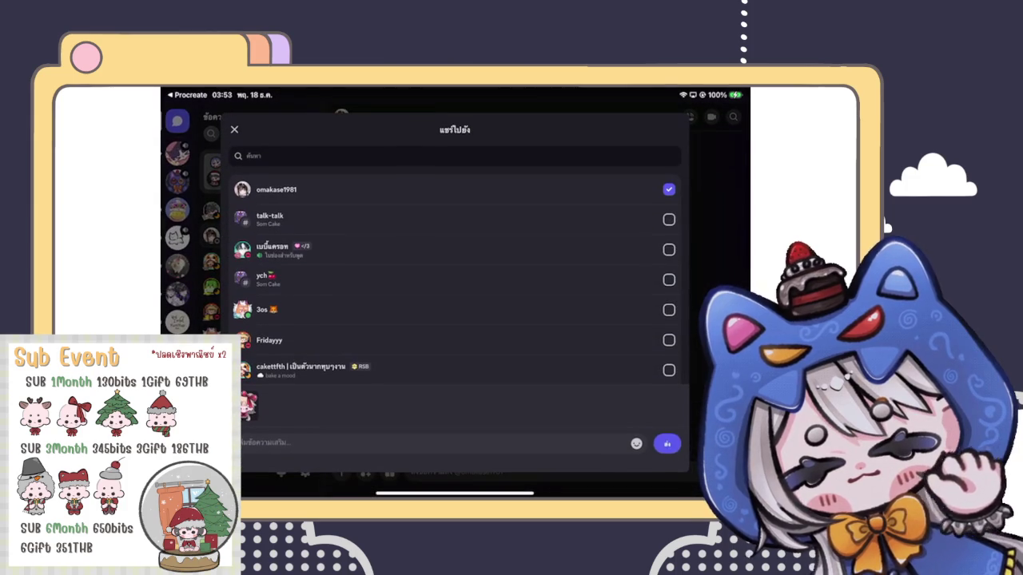
{"action": "left_click", "coordinate": [667, 443]}
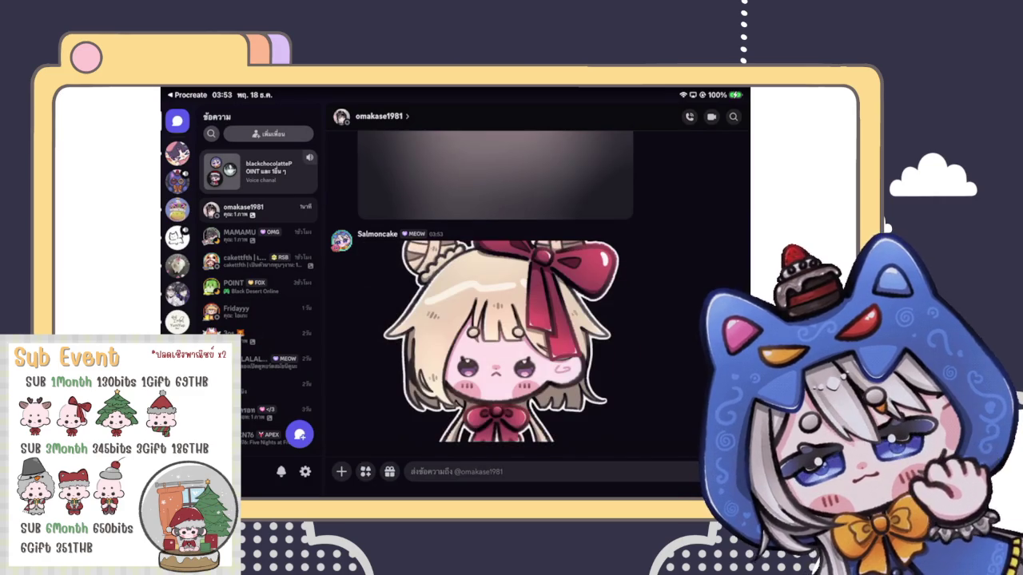
{"action": "scroll", "coordinate": [488, 295], "scroll_direction": "up", "scroll_amount": 10}
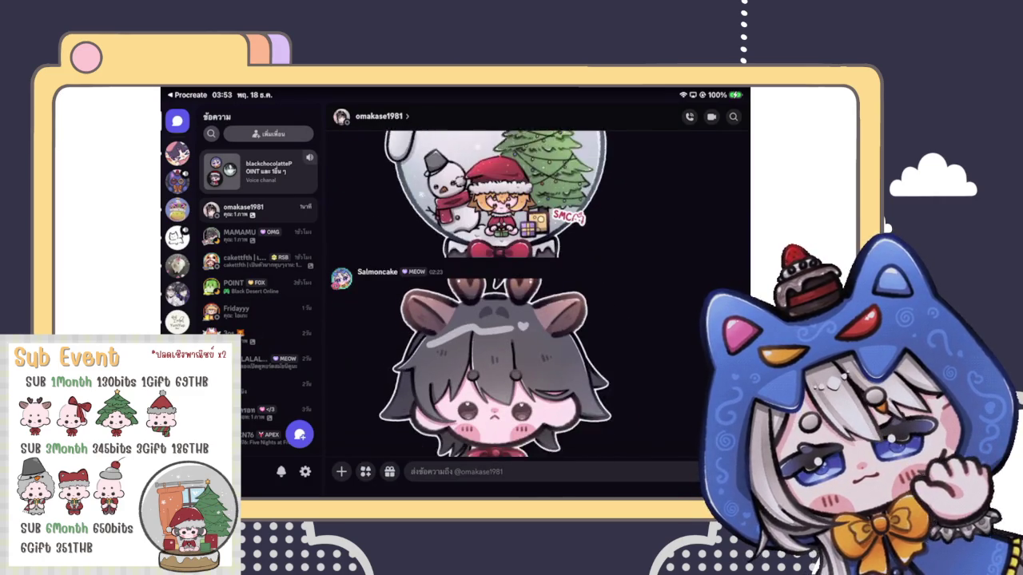
{"action": "scroll", "coordinate": [487, 296], "scroll_direction": "down", "scroll_amount": 10}
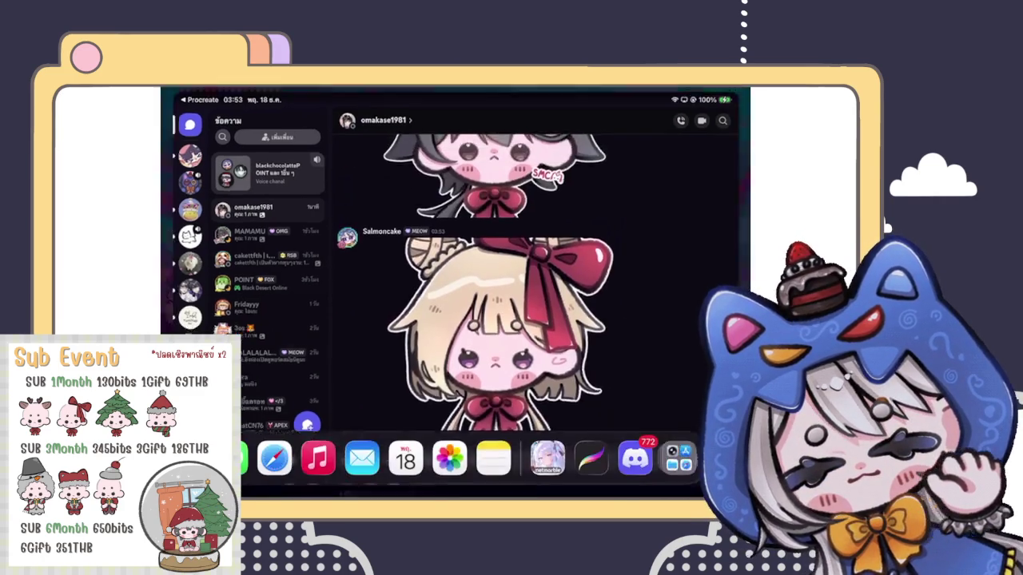
{"action": "left_click", "coordinate": [591, 458]}
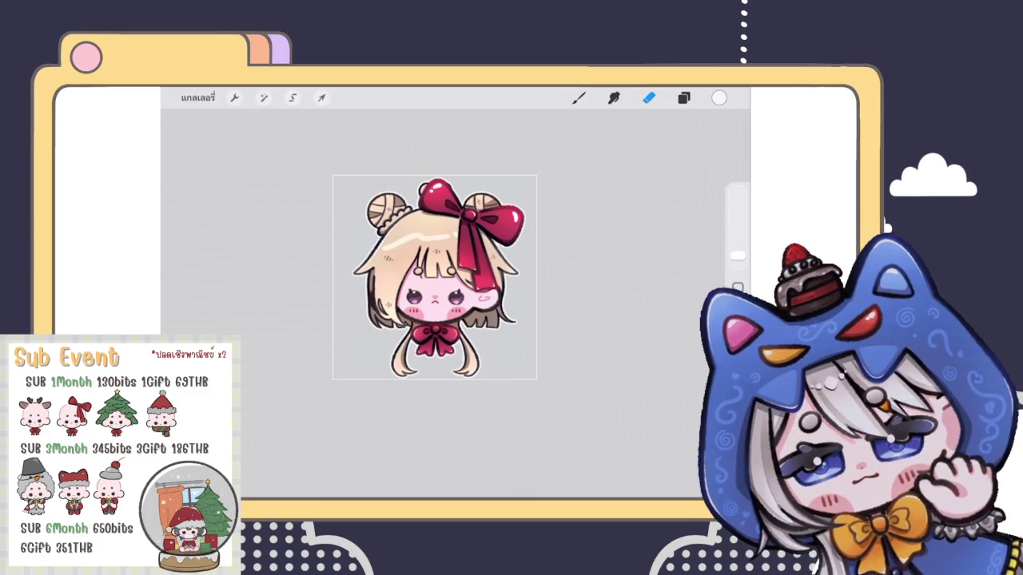
Shrink and tilt the SMC watermark onto the girl's cheek below the ribbon
{"action": "scroll", "coordinate": [435, 276], "scroll_direction": "up", "scroll_amount": 3}
{"action": "left_click", "coordinate": [683, 97]}
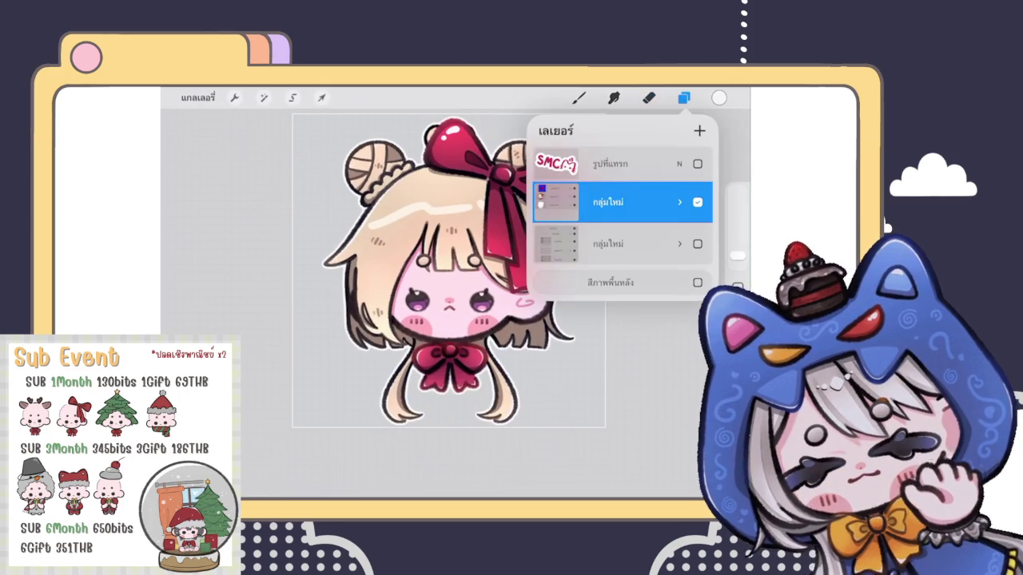
{"action": "left_click", "coordinate": [649, 98]}
{"action": "scroll", "coordinate": [448, 272], "scroll_direction": "down", "scroll_amount": 3}
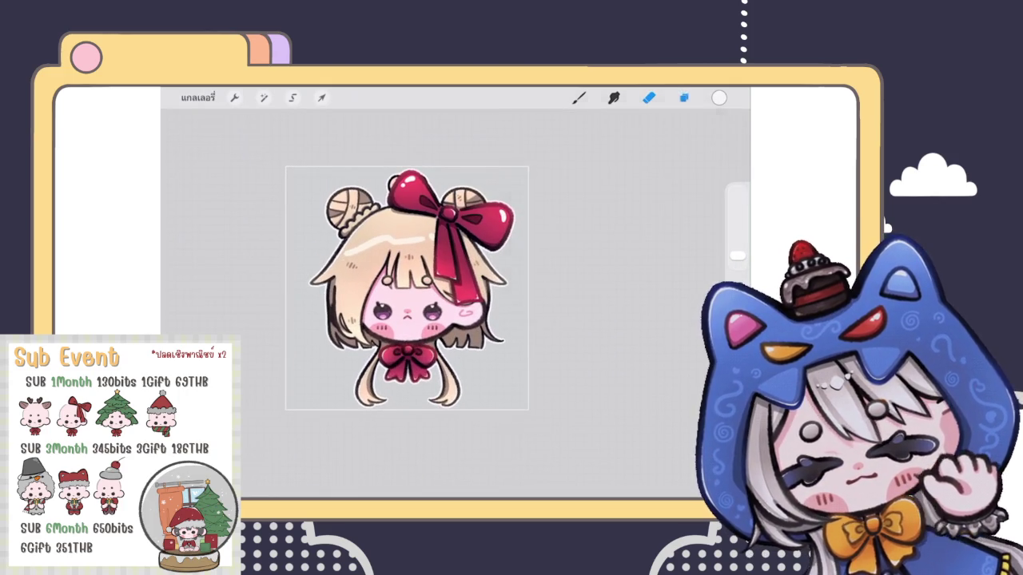
{"action": "left_click", "coordinate": [684, 98]}
{"action": "scroll", "coordinate": [396, 287], "scroll_direction": "up", "scroll_amount": 2}
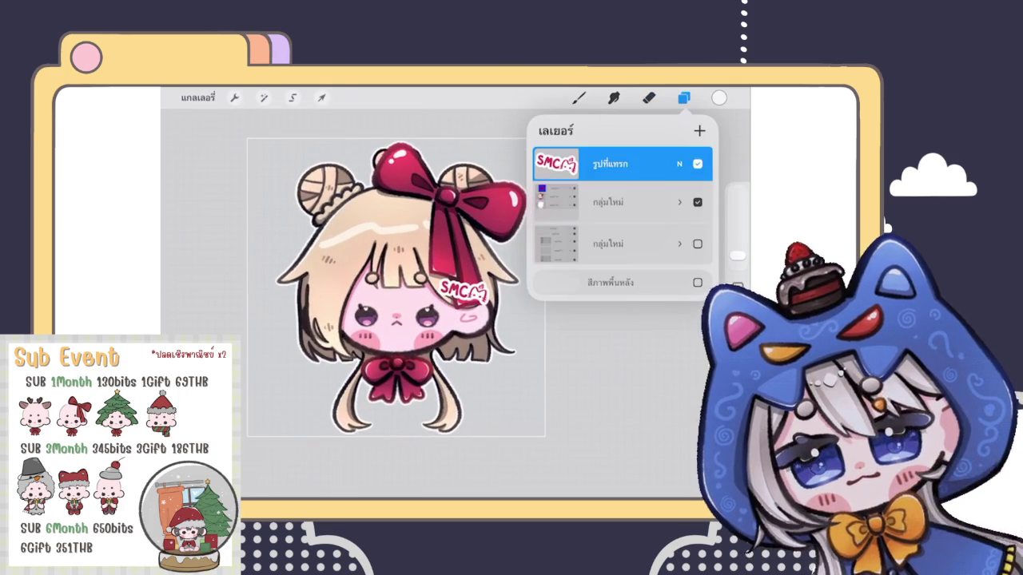
{"action": "left_click", "coordinate": [321, 98]}
{"action": "left_click_drag", "start_coordinate": [463, 292], "coordinate": [462, 337]}
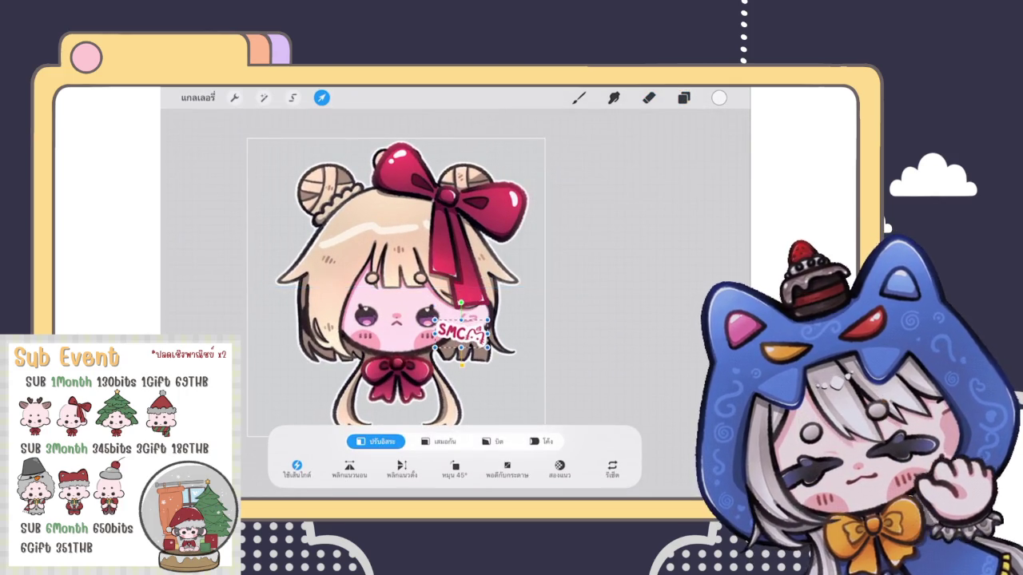
{"action": "left_click", "coordinate": [579, 98]}
Export the watermarked artwork as a PNG via Share
{"action": "scroll", "coordinate": [439, 295], "scroll_direction": "down", "scroll_amount": 1}
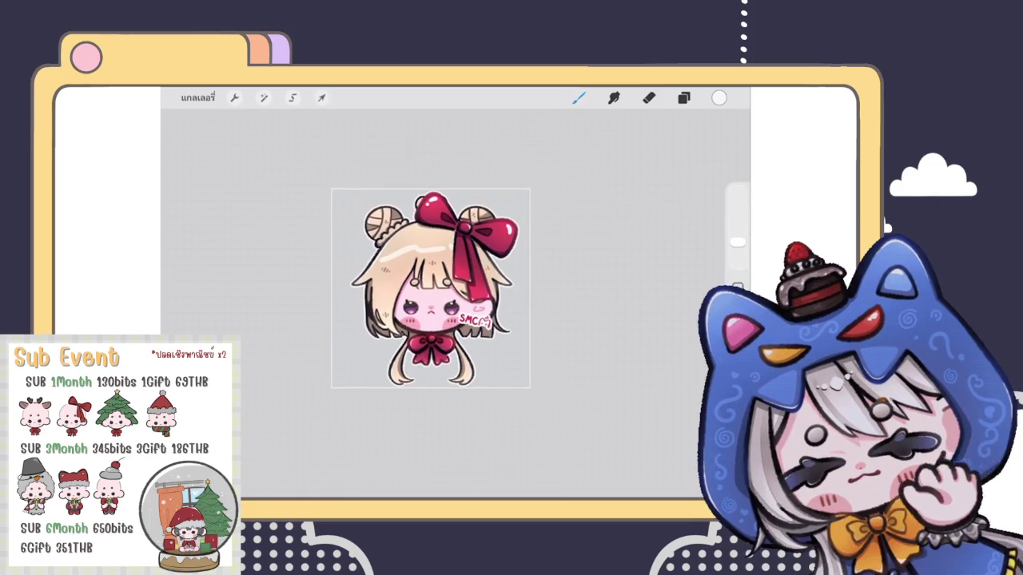
{"action": "left_click", "coordinate": [234, 98]}
{"action": "left_click", "coordinate": [188, 306]}
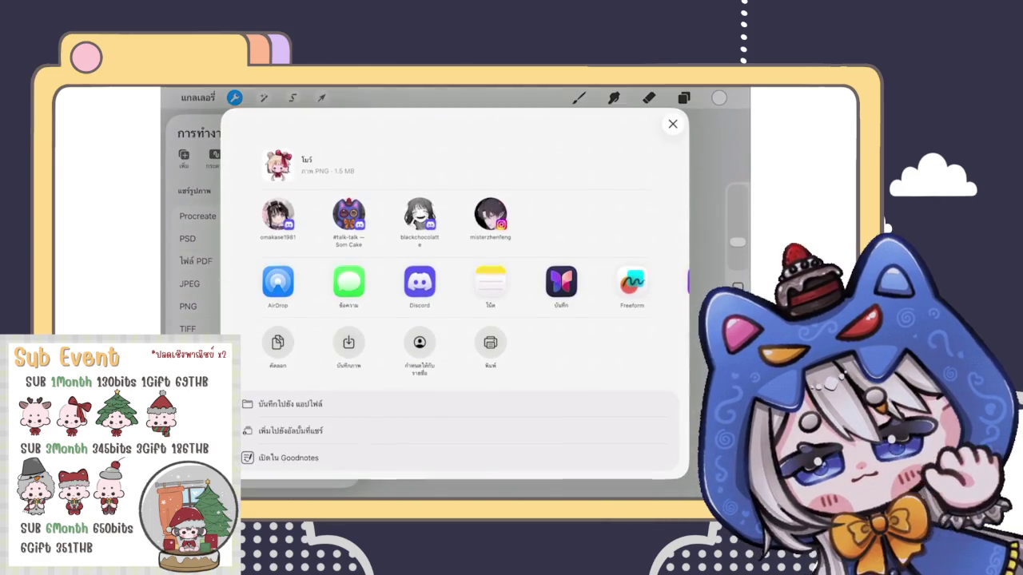
Send the watermarked PNG to the Discord direct message and return to Procreate via the Dock
{"action": "left_click", "coordinate": [278, 214]}
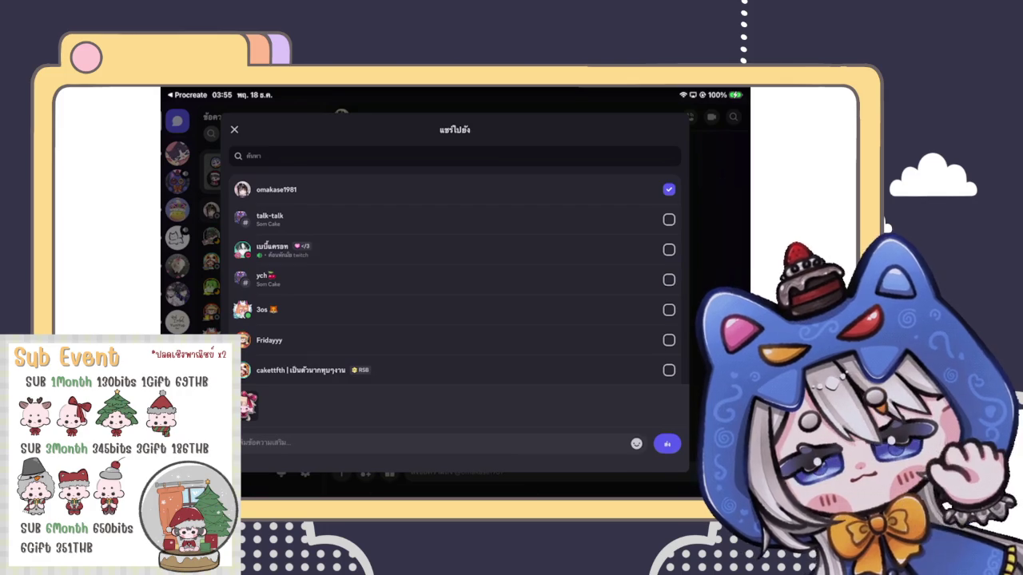
{"action": "left_click", "coordinate": [668, 444]}
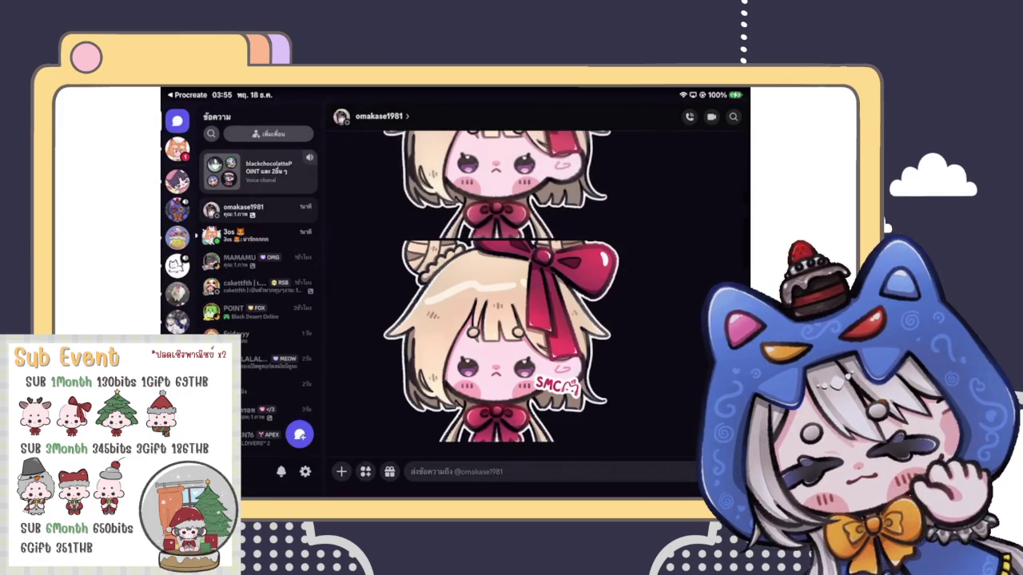
{"action": "left_click_drag", "start_coordinate": [455, 494], "coordinate": [456, 436]}
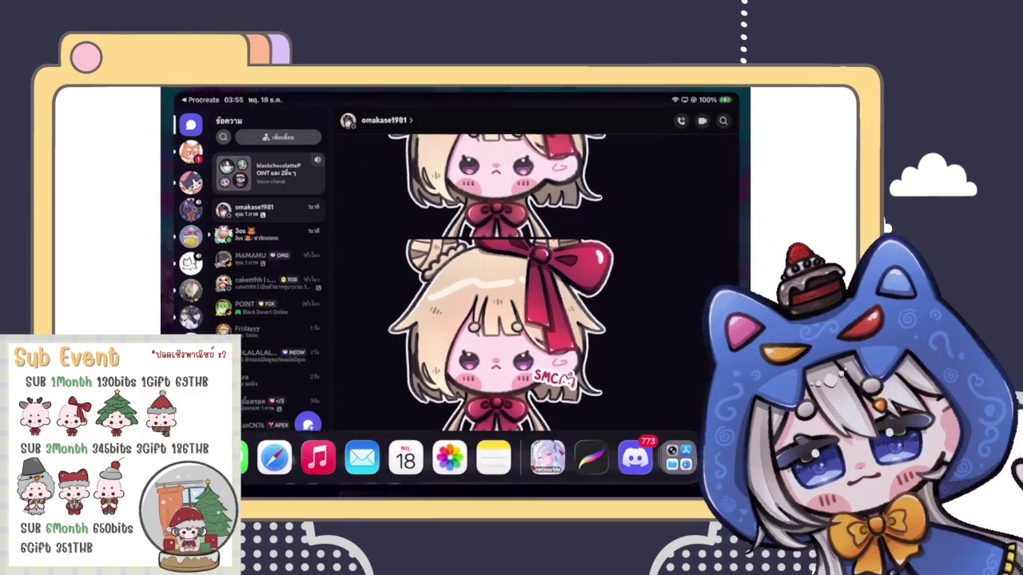
{"action": "left_click", "coordinate": [592, 457]}
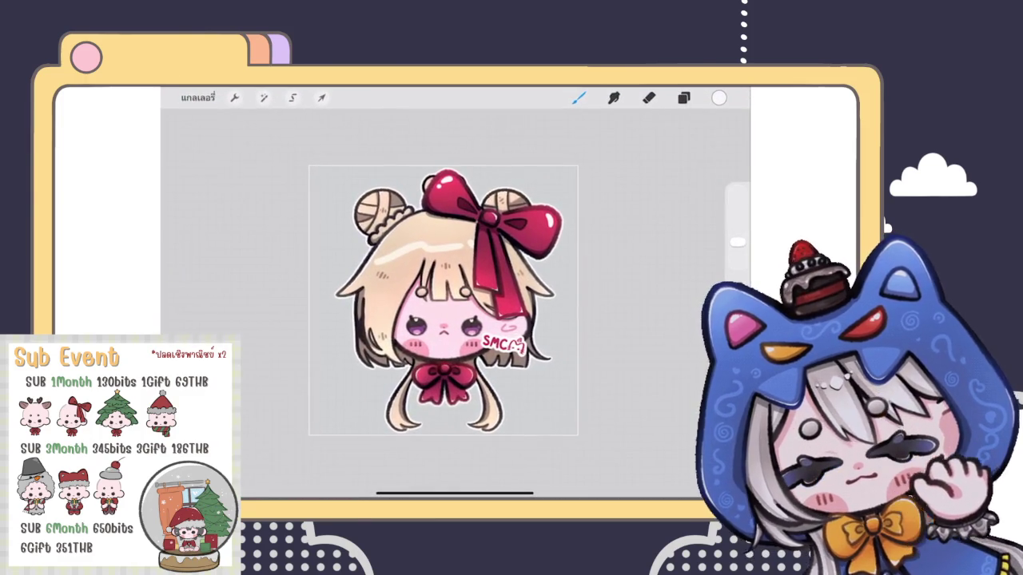
Leave the watermarked blonde chibi sticker canvas for the Procreate gallery
{"action": "left_click", "coordinate": [197, 97]}
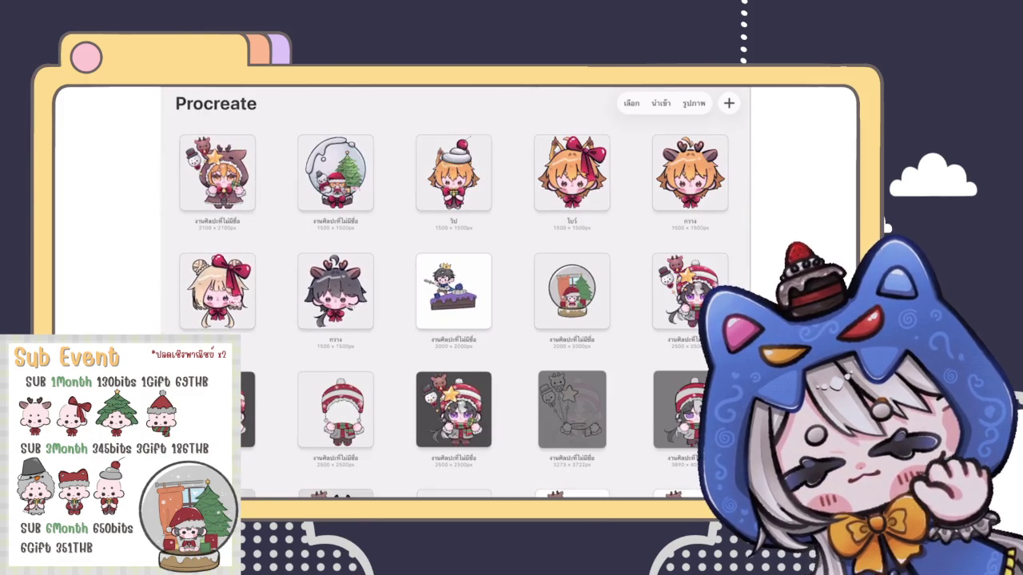